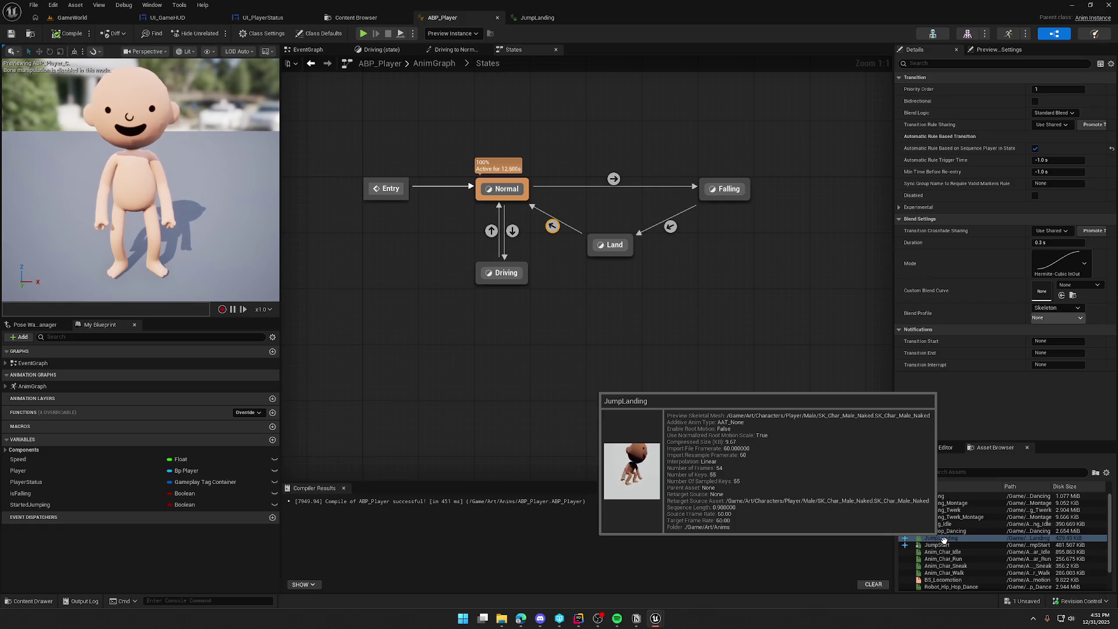
Step: Preview the JumpLanding animation's final frames, then show the Content/Art/Anims assets
double_click(944, 540)
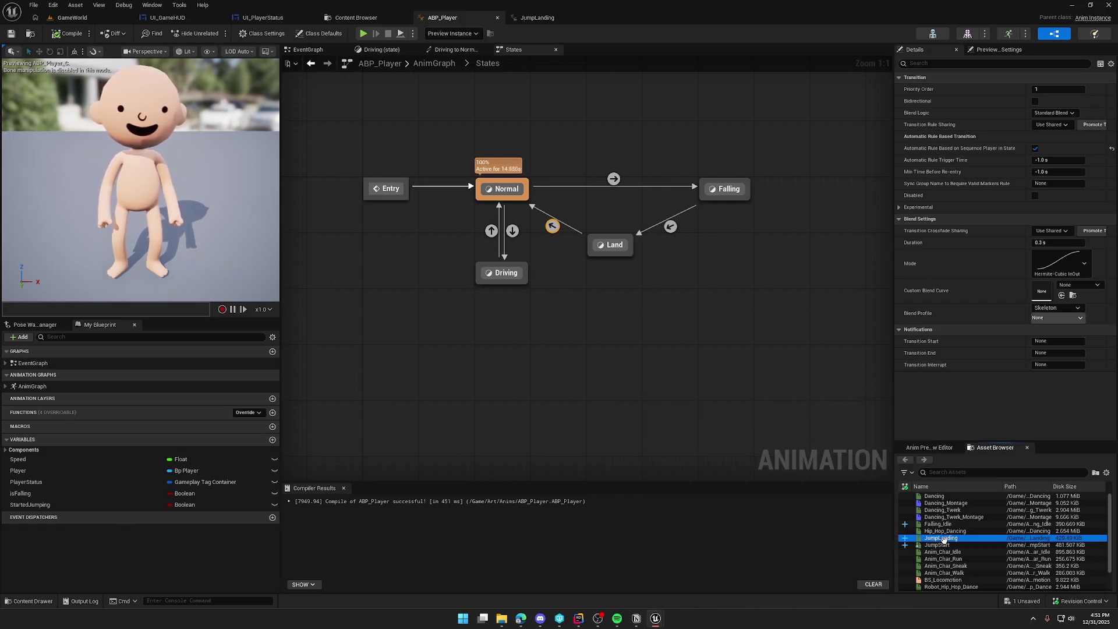
mouse_move(727, 437)
mouse_down()
mouse_move(839, 437)
mouse_move(392, 423)
mouse_move(844, 429)
mouse_up()
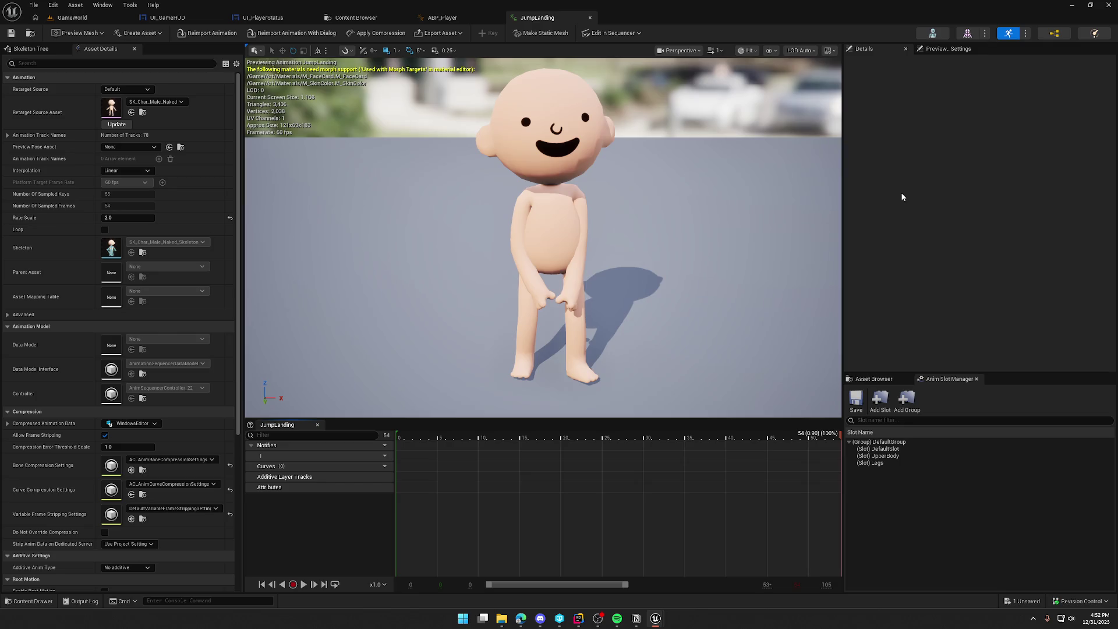
key(ctrl+space)
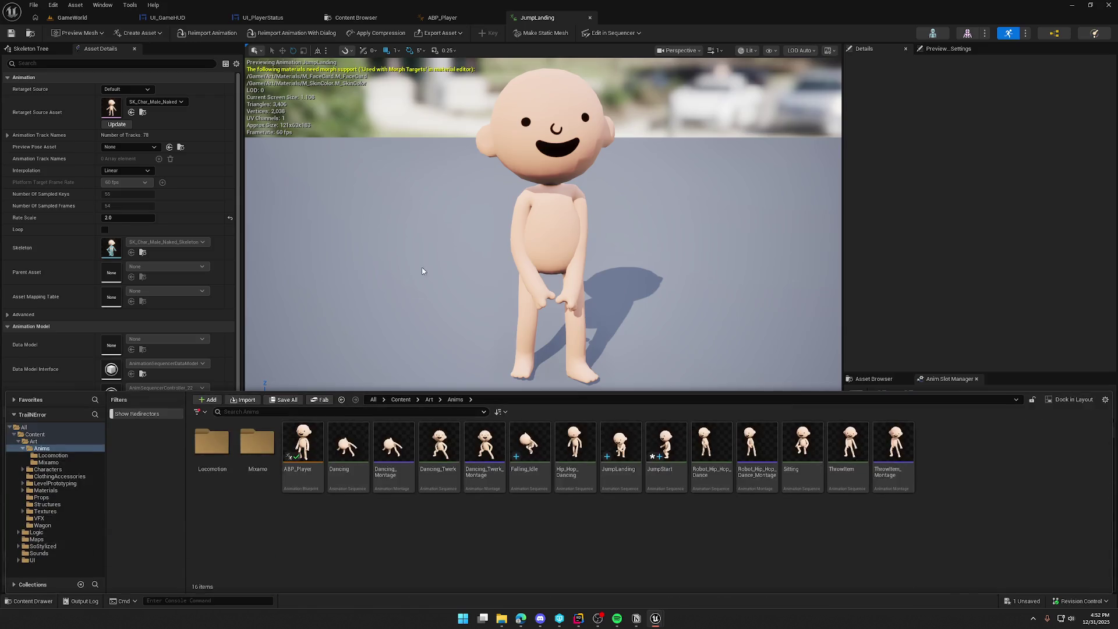
Step: Open the BS_Locomotion blend space from the Locomotion folder
double_click(212, 443)
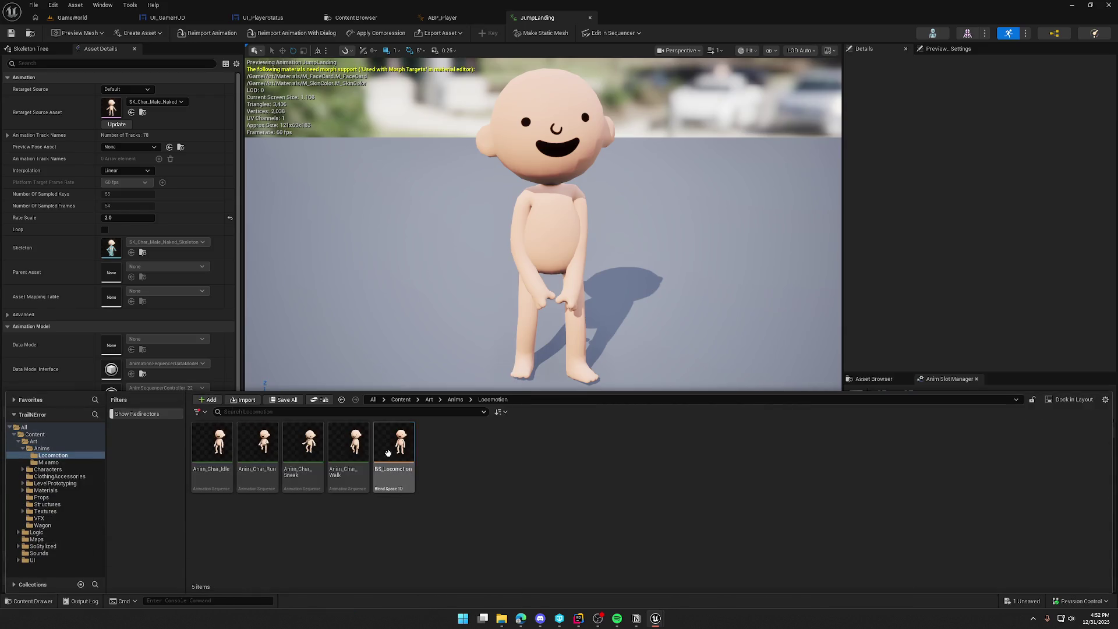
double_click(394, 444)
click(981, 215)
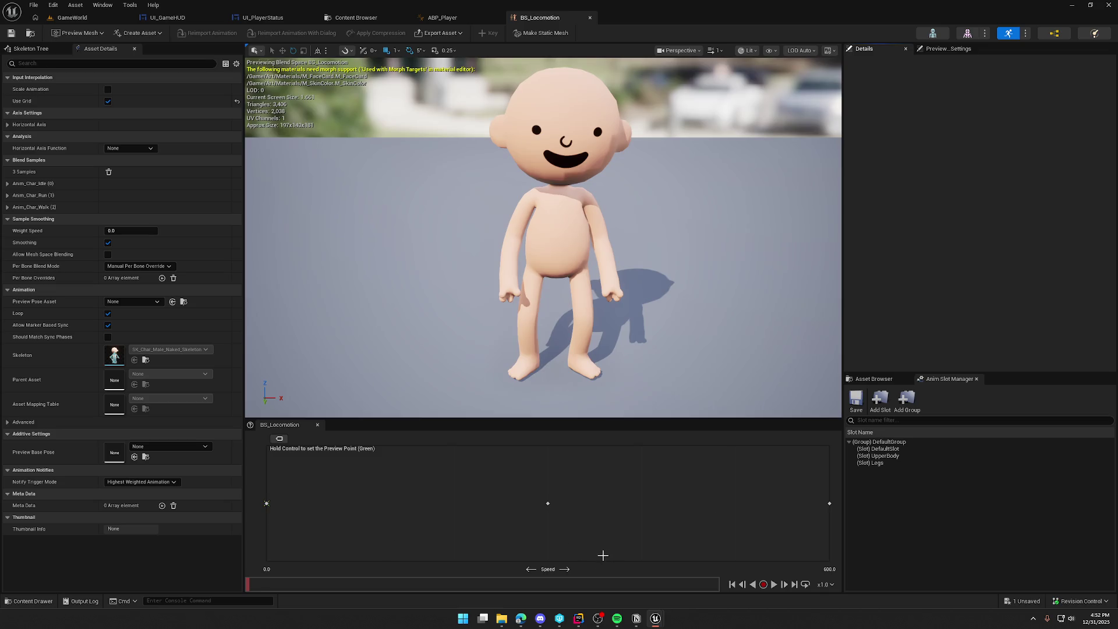
Step: Duplicate BS_Locomotion, name the copy BS_Landing, and open it for editing
click(29, 34)
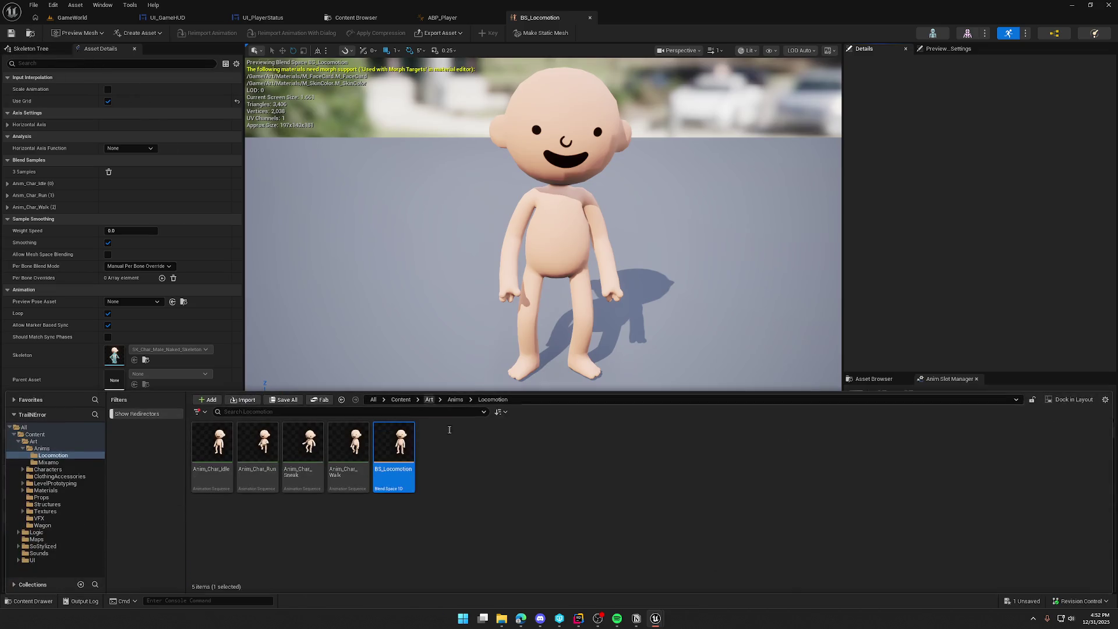
key(End)
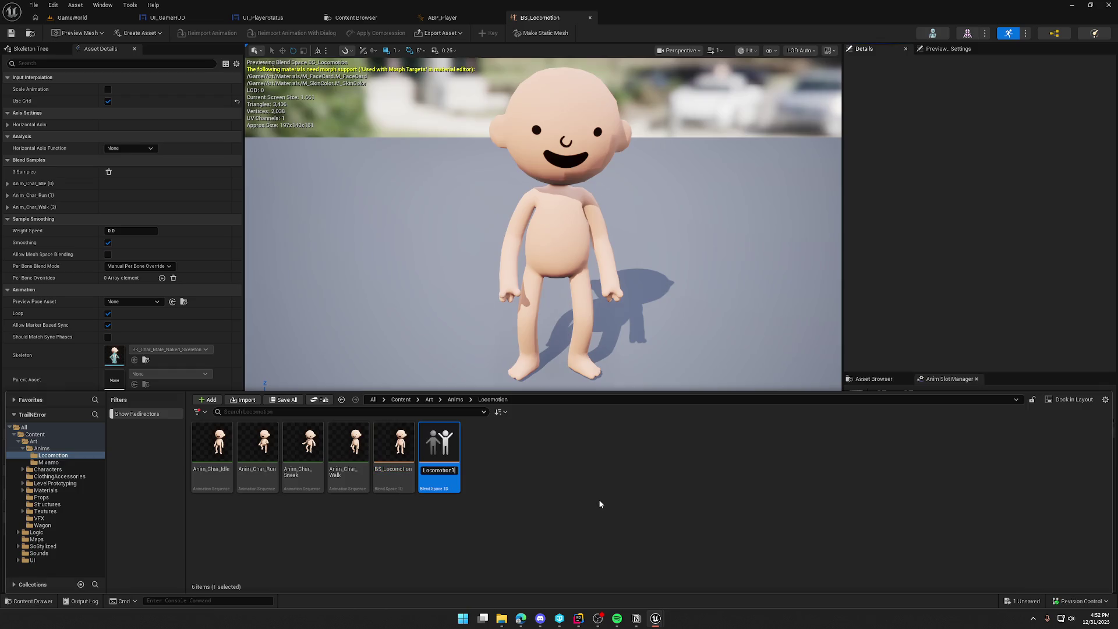
key(BackSpace)
key(BackSpace)
key(BackSpace)
text(andin)
key(Return)
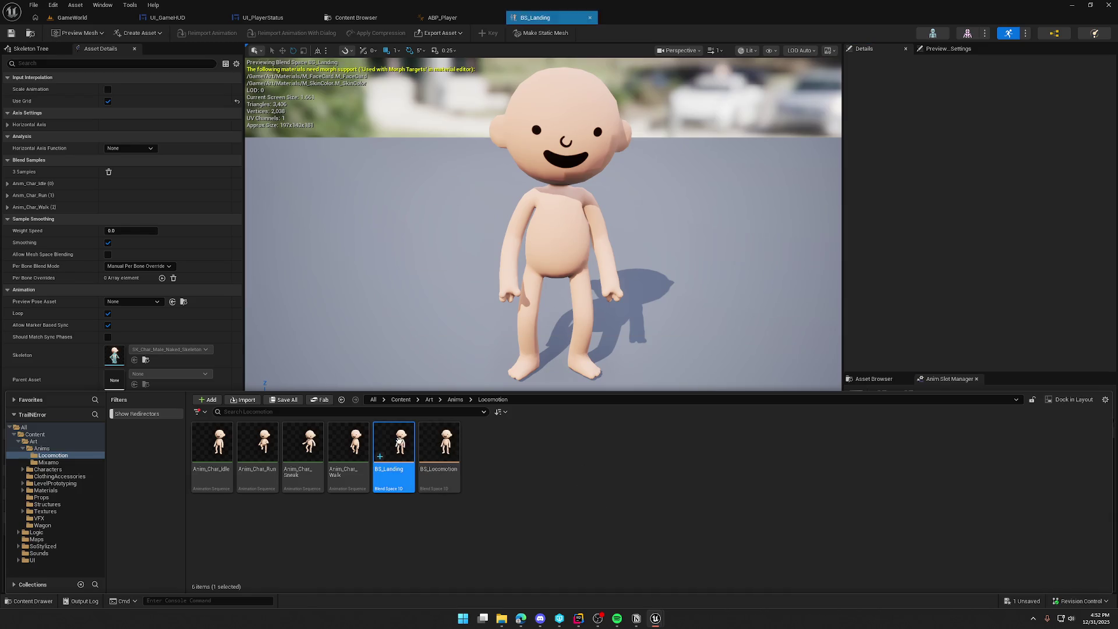
click(943, 173)
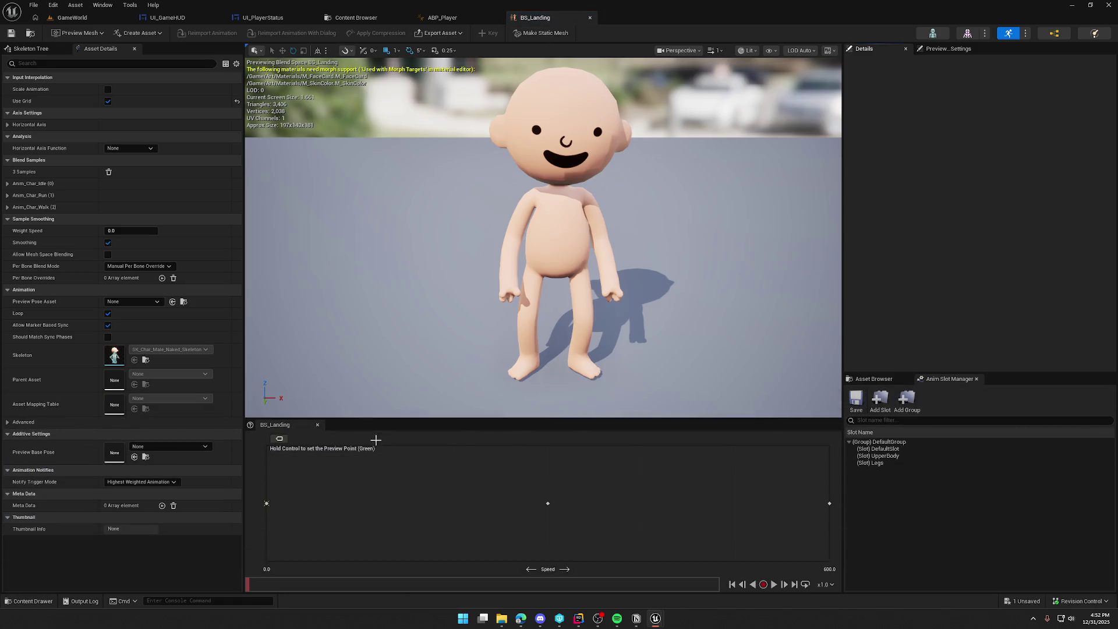
Step: Replace BS_Landing's Anim_Char_Idle sample with JumpLanding at Speed 0
key(Delete)
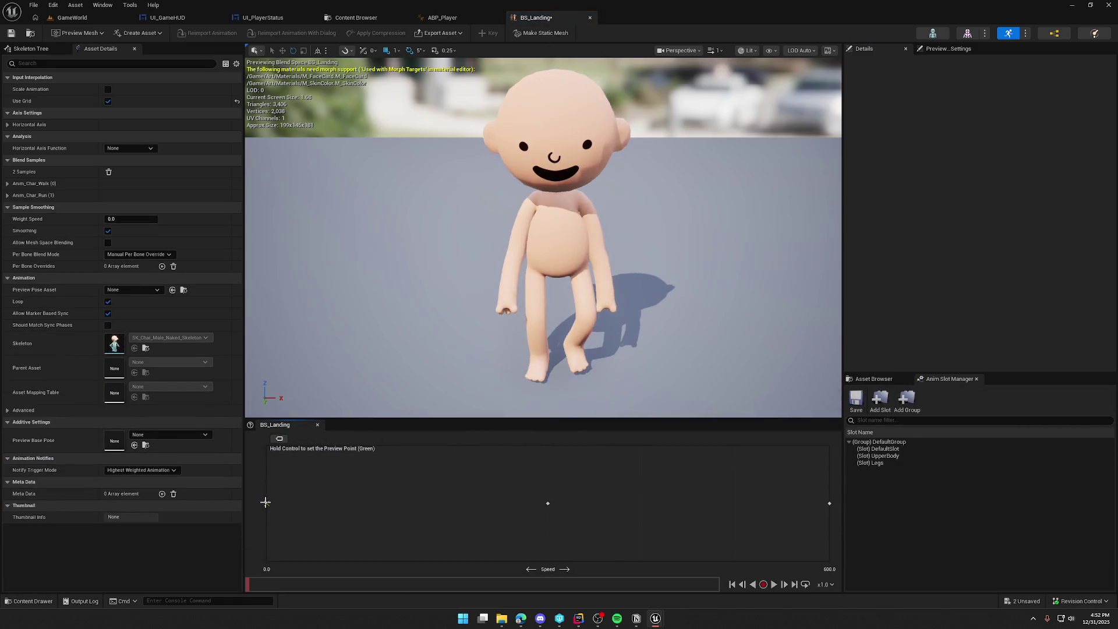
click(873, 380)
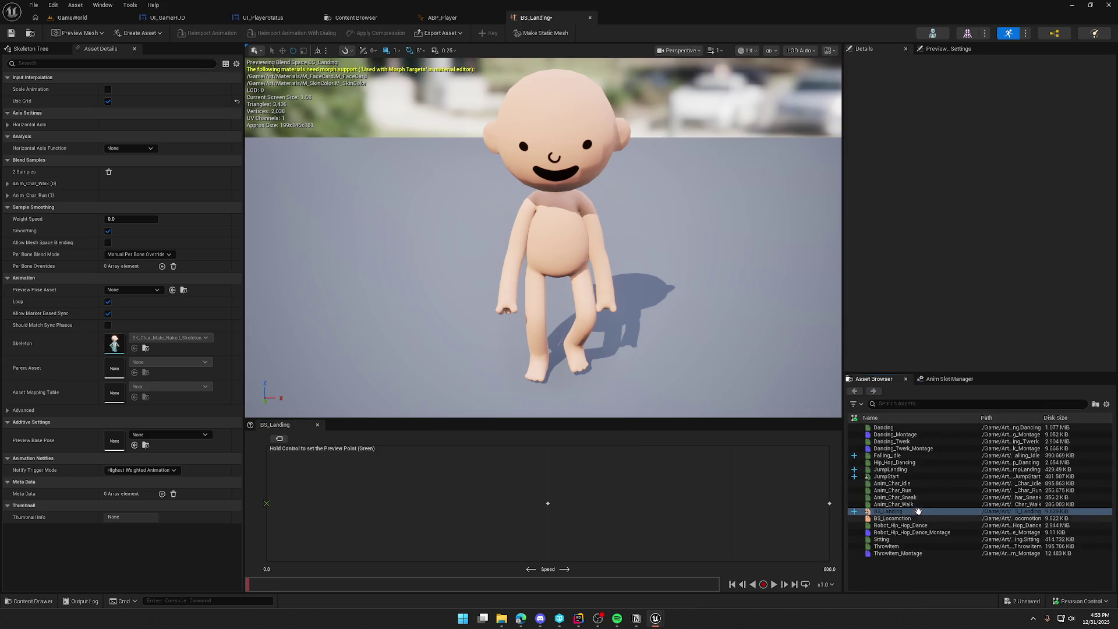
click(897, 470)
mouse_move(889, 471)
mouse_down()
mouse_move(577, 527)
mouse_move(268, 505)
mouse_up()
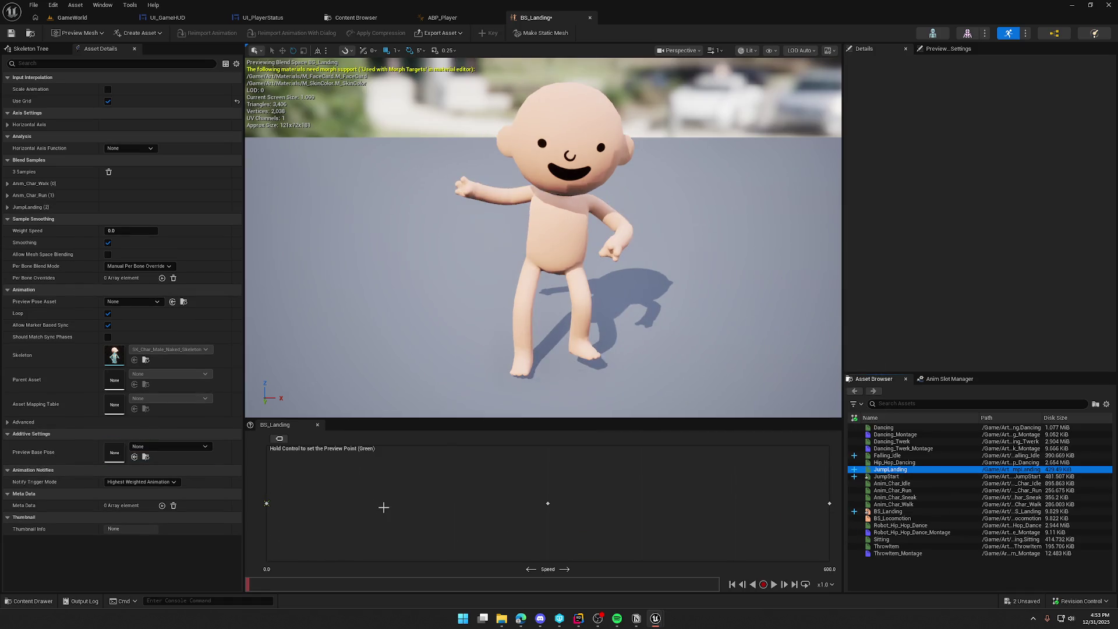
Step: Preview the blend space, save BS_Landing, and return to ABP_Player
click(777, 588)
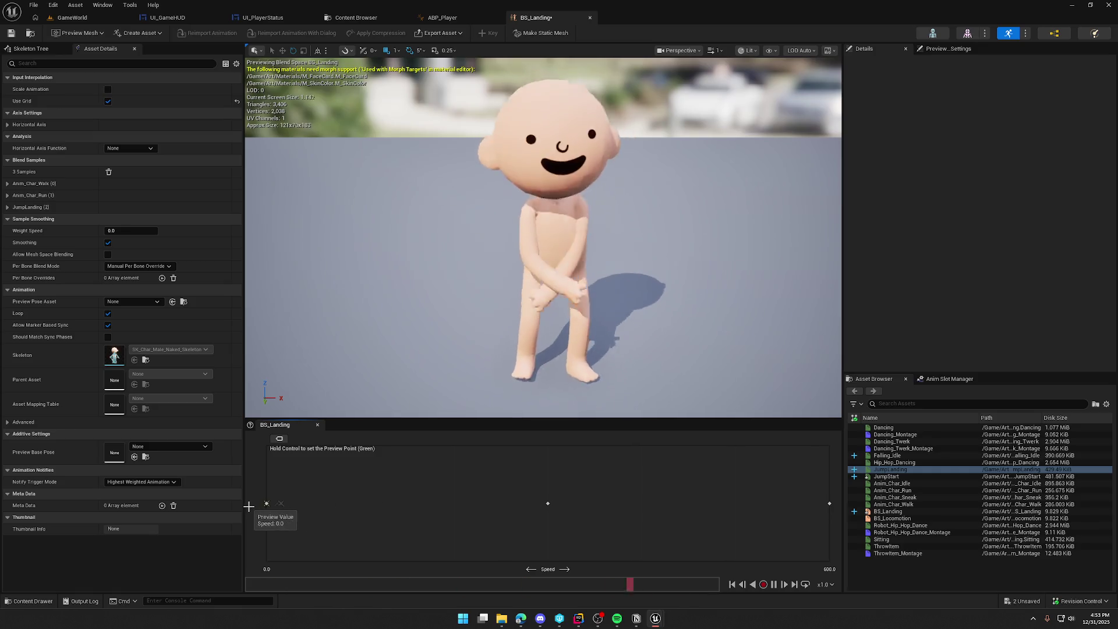
click(11, 33)
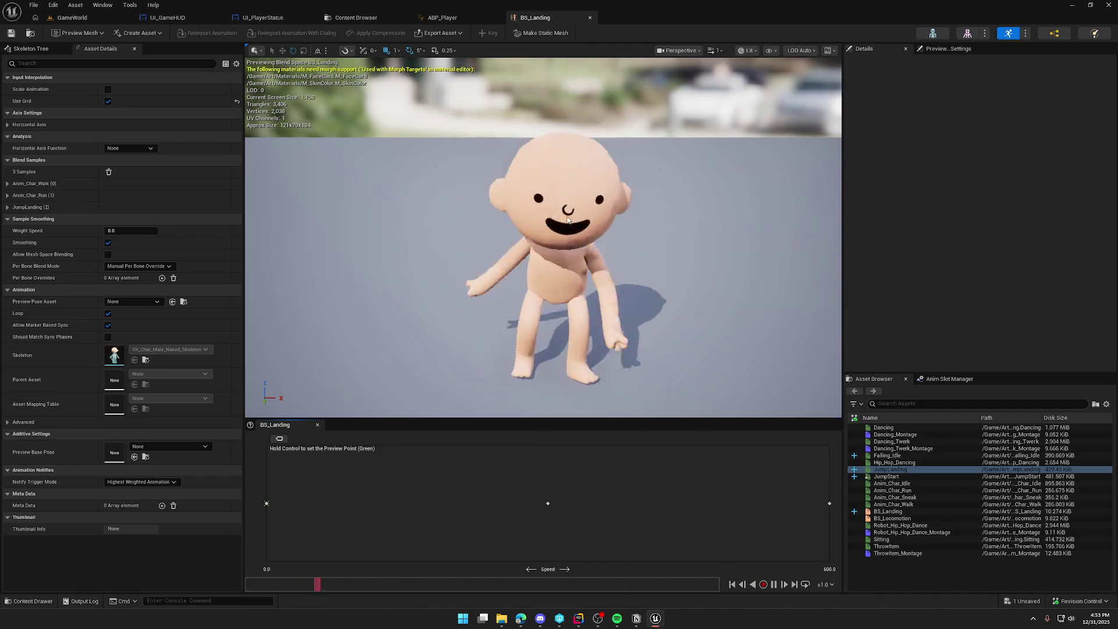
click(442, 18)
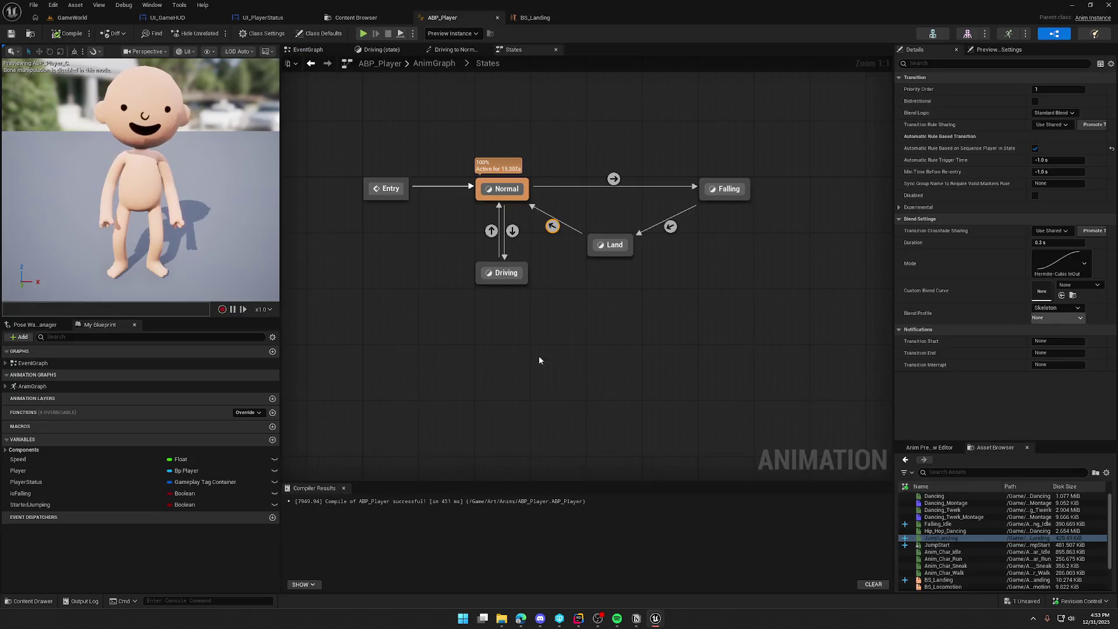
Step: In the Land state, replace the JumpLanding player with BS_Landing wired to Output Animation Pose
double_click(610, 244)
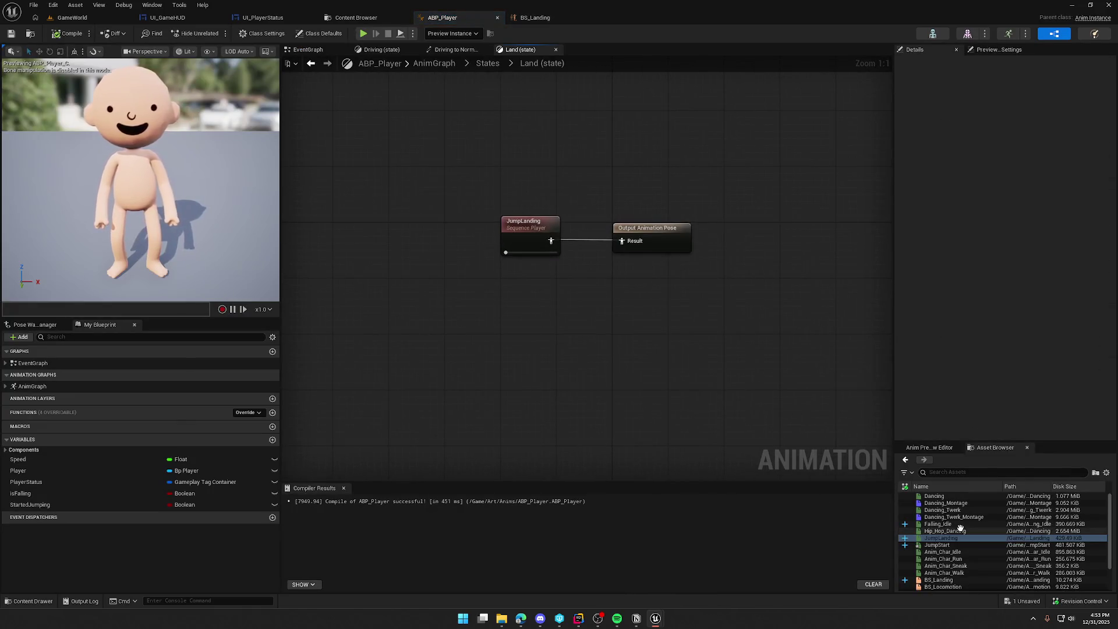
scroll(955, 553, down, 2)
mouse_move(939, 552)
mouse_down()
mouse_move(645, 405)
mouse_move(489, 289)
mouse_up()
drag(549, 310, 622, 241)
click(524, 222)
key(Delete)
drag(513, 291, 545, 230)
Step: Drive BS_Landing's Speed input from the Speed variable, compile, and start a play test
mouse_move(24, 459)
mouse_down()
mouse_move(395, 294)
mouse_move(428, 260)
mouse_move(510, 248)
mouse_up()
drag(438, 260, 452, 250)
click(486, 312)
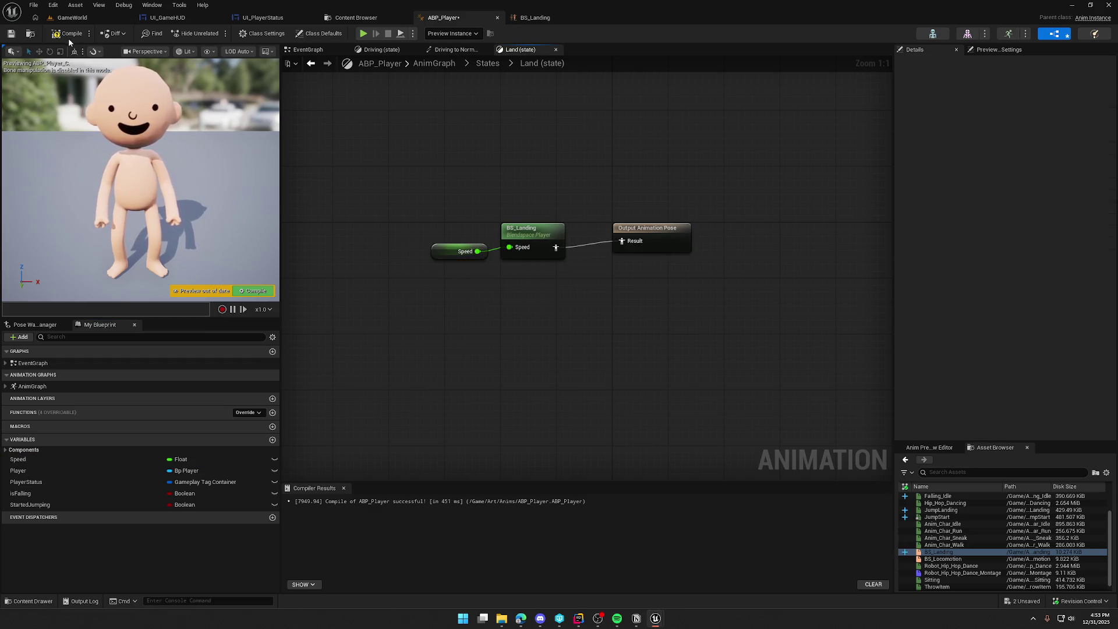
click(72, 17)
click(217, 33)
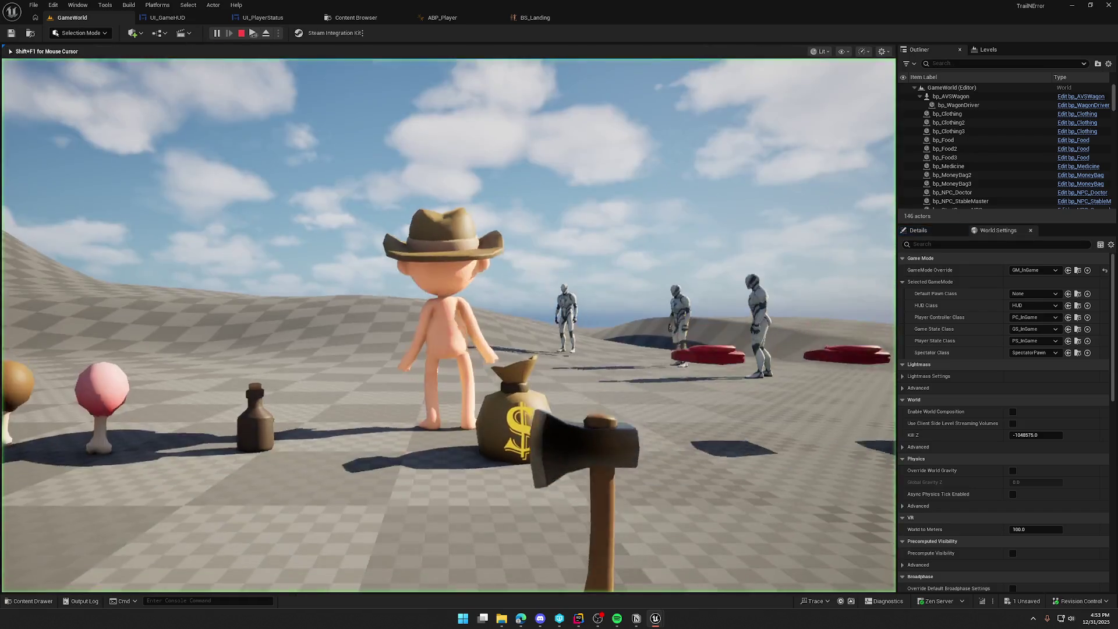
Step: Run the character around the level past the house, wagon and crates, sprinting with Shift
key(w)
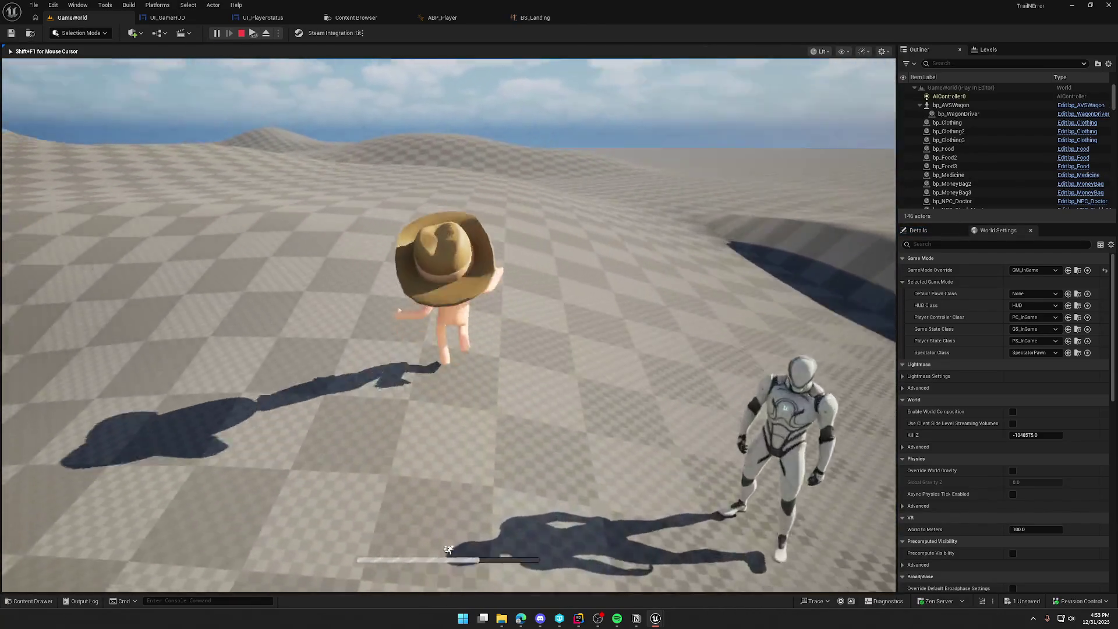
key(w)
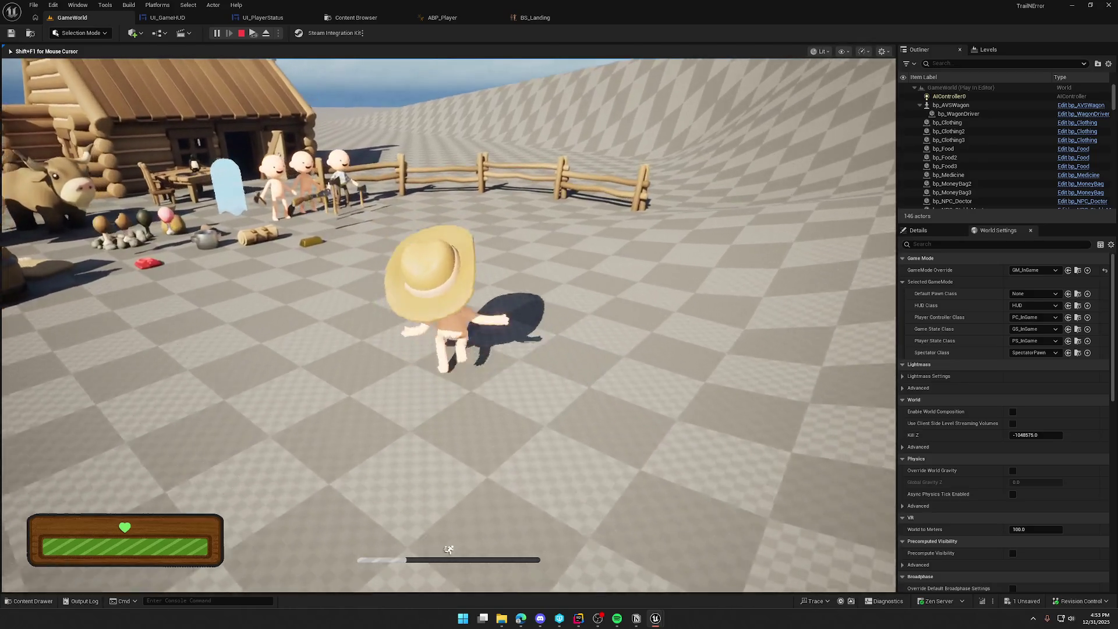
key(w)
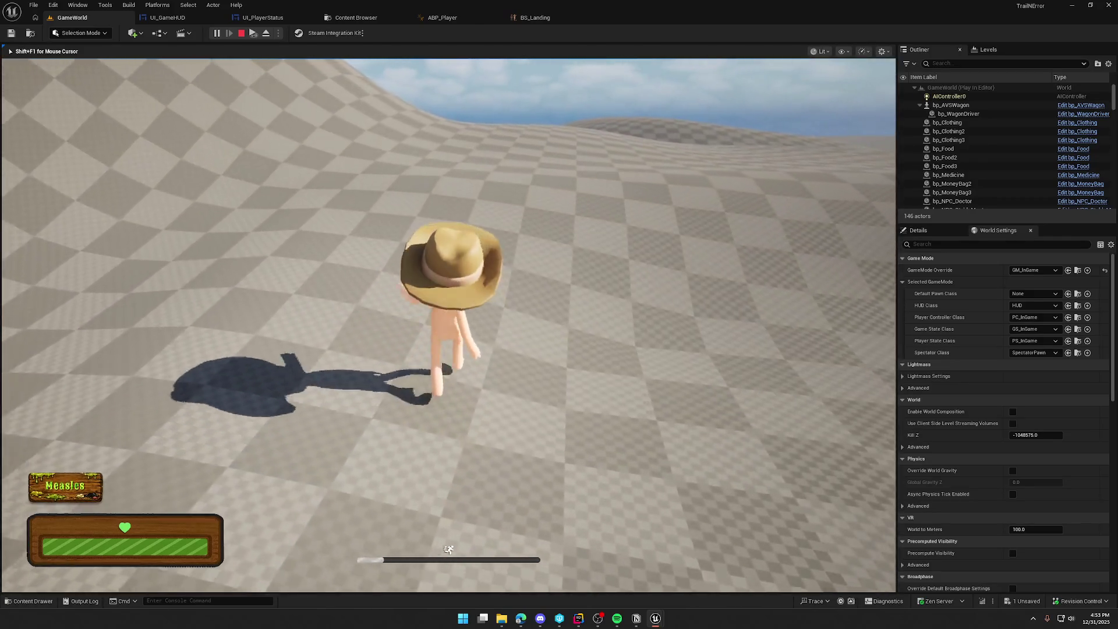
key(w)
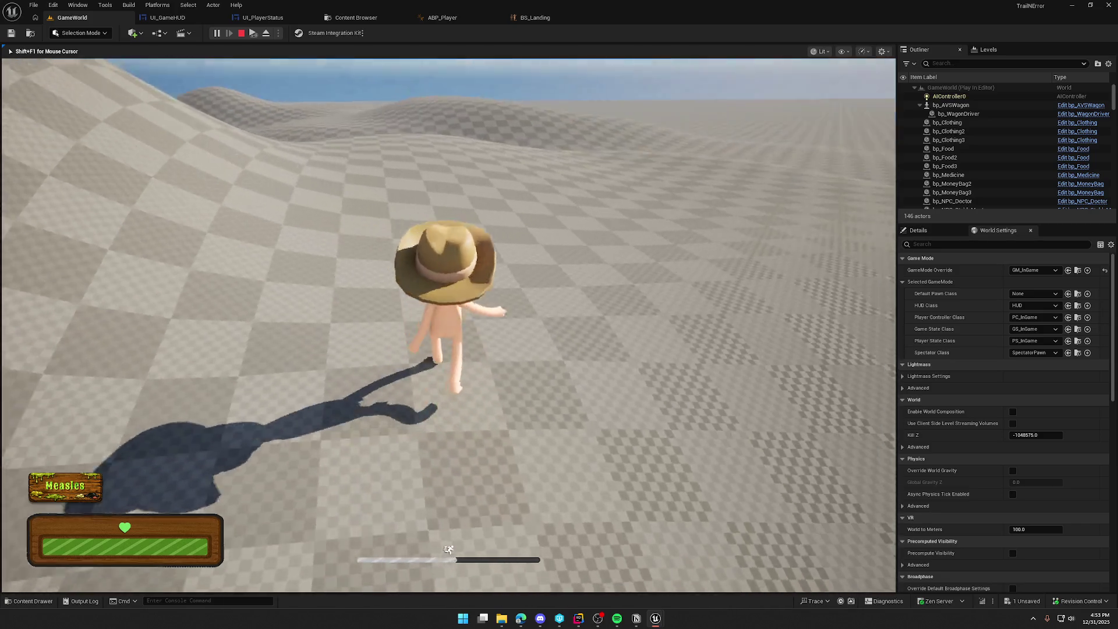
key(w)
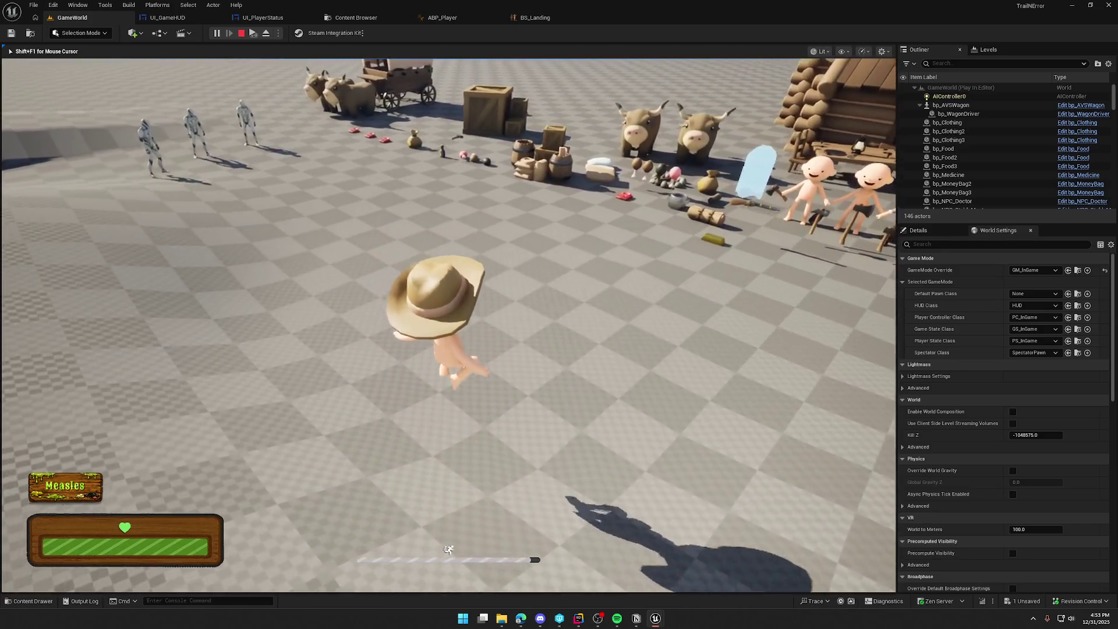
key(w)
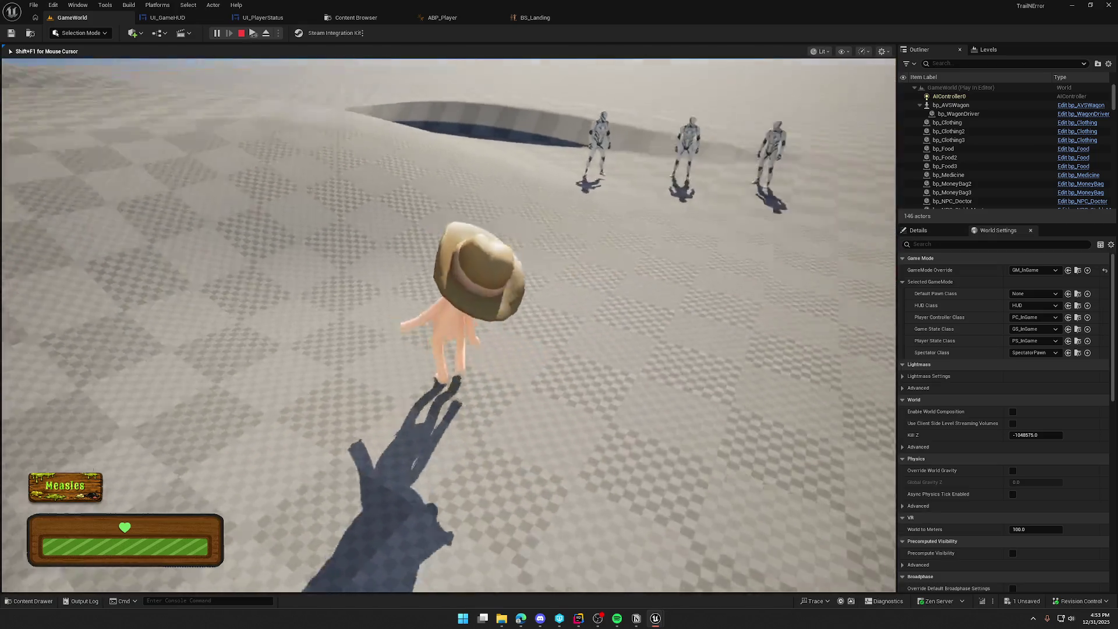
key(w)
key(shift)
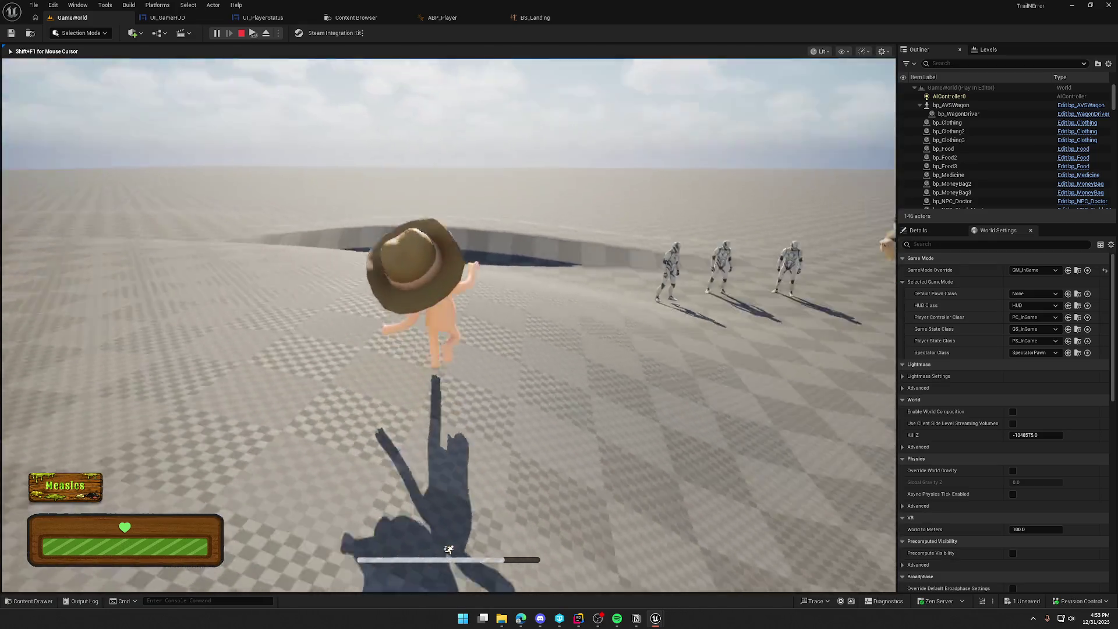
key(w)
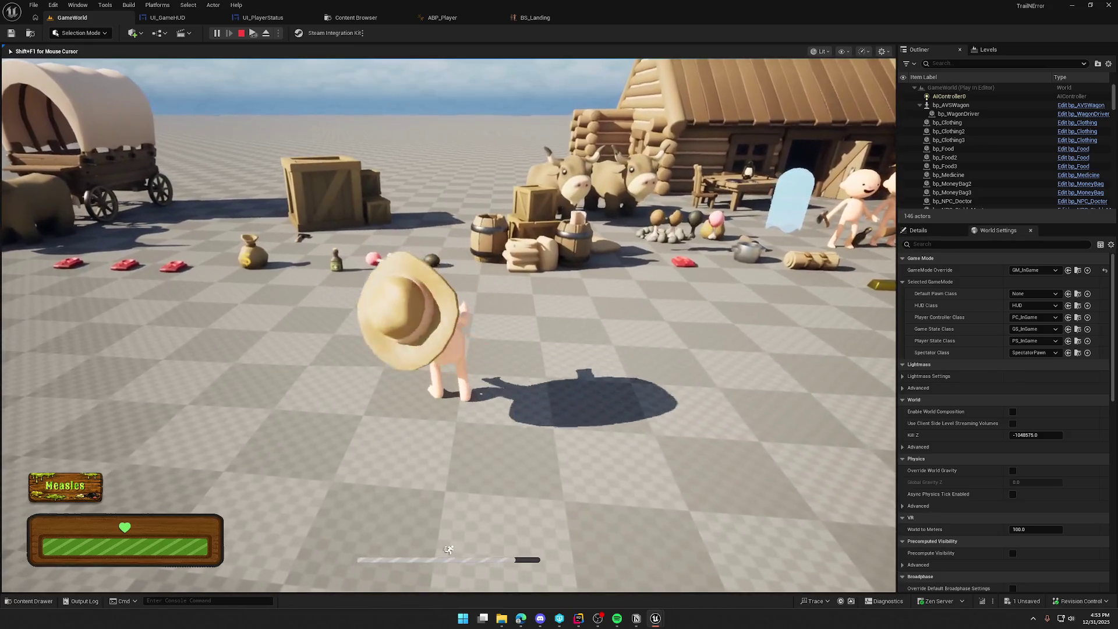
Step: Jump twice to test the landing blend, then stop the play test and return to ABP_Player
key(space)
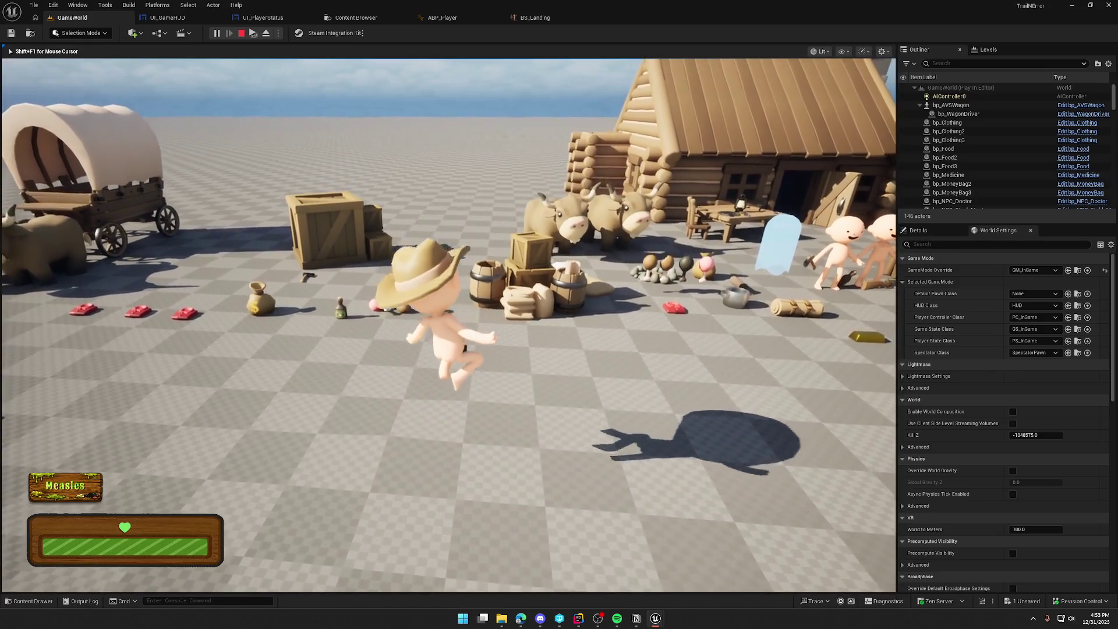
key(space)
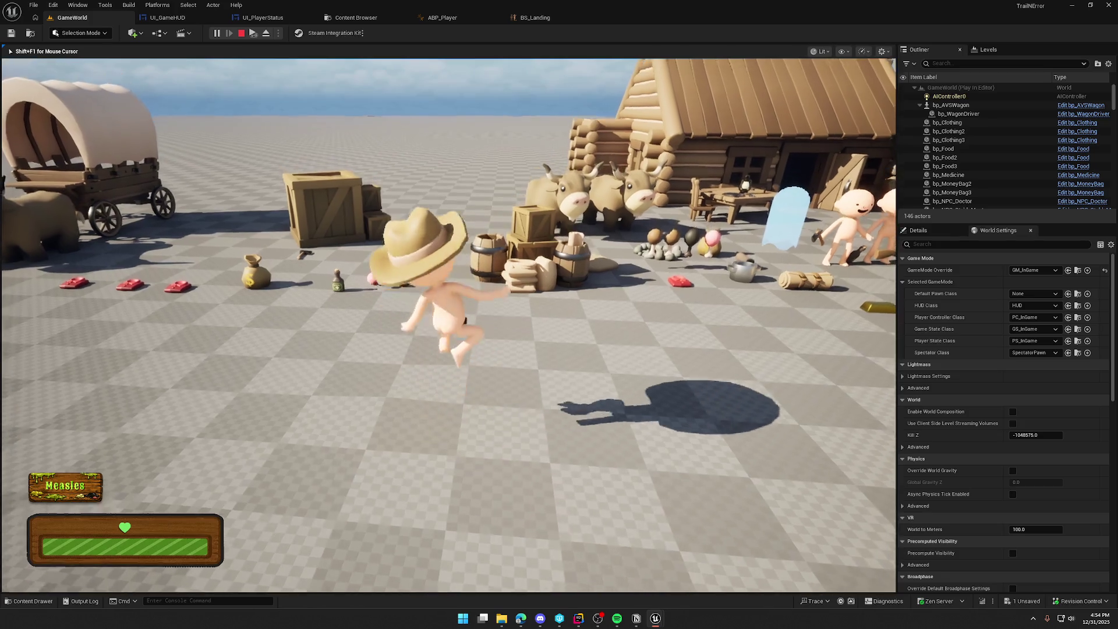
key(Escape)
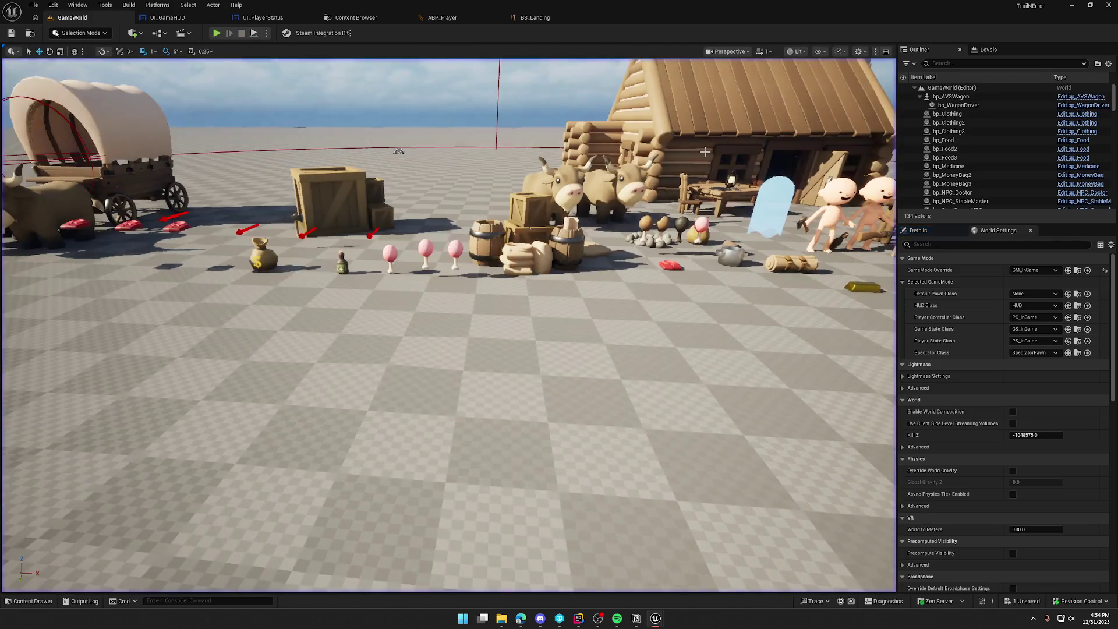
click(442, 17)
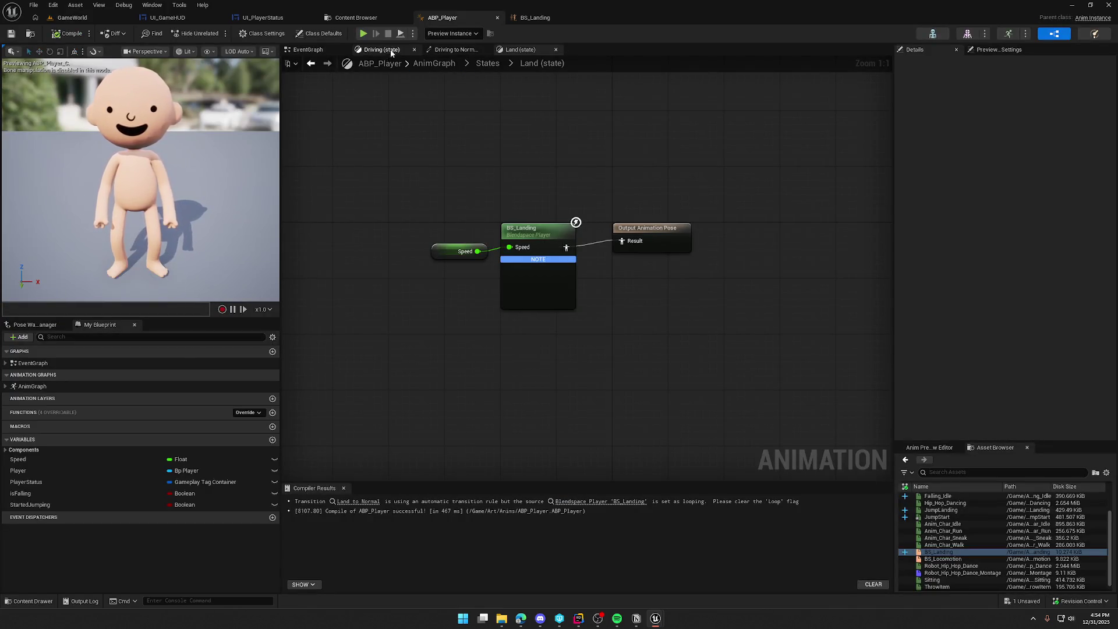
Step: In ABP_Player's EventGraph, rearrange the Ability System Component and Movement Comp getters
click(307, 50)
drag(463, 325, 700, 342)
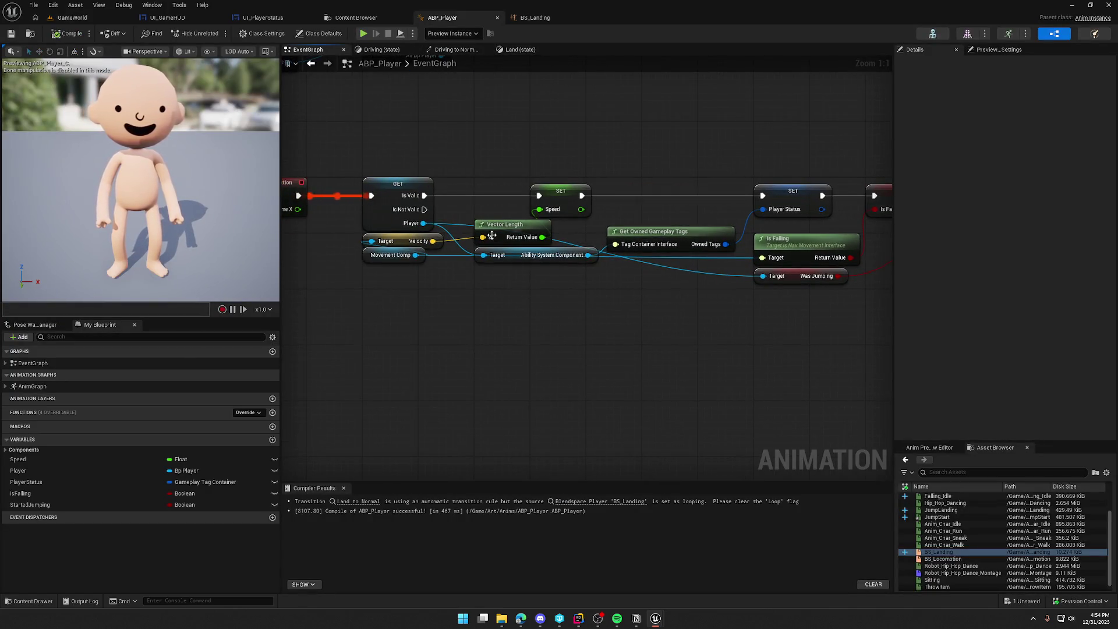
mouse_move(525, 256)
mouse_down()
mouse_move(505, 312)
mouse_move(587, 286)
mouse_move(577, 272)
mouse_up()
click(512, 335)
mouse_move(512, 336)
mouse_down()
mouse_move(639, 324)
mouse_move(518, 324)
mouse_up()
drag(429, 265, 429, 286)
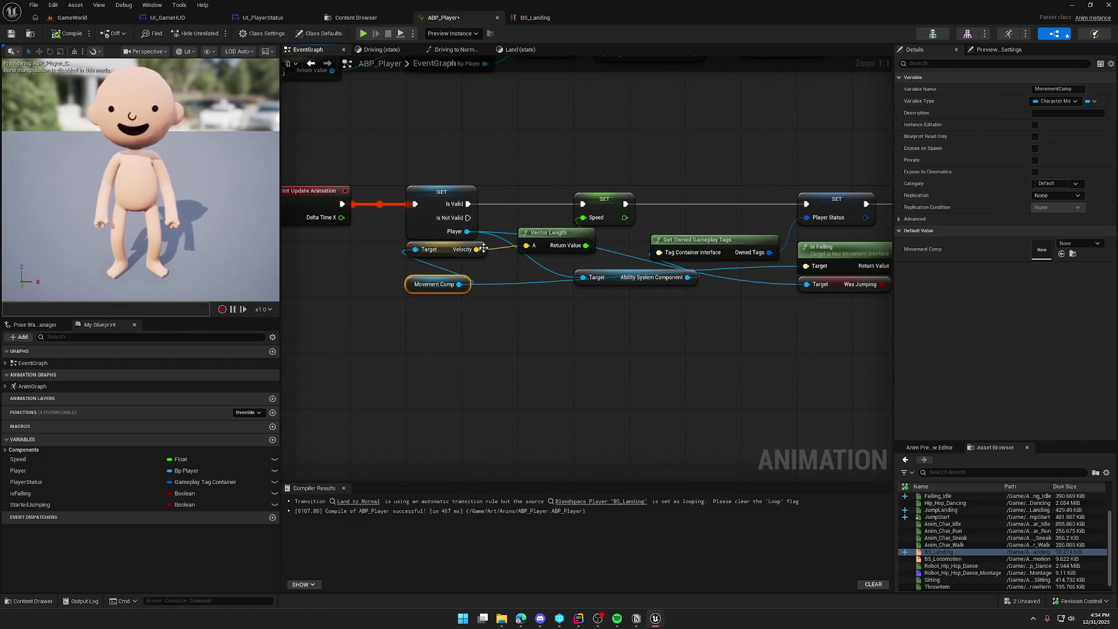
Step: Split Velocity with a Break Vector node, sum X and Y in an Add node, and compile
mouse_move(476, 249)
mouse_down()
mouse_move(513, 288)
mouse_move(511, 310)
mouse_up()
text(break vector)
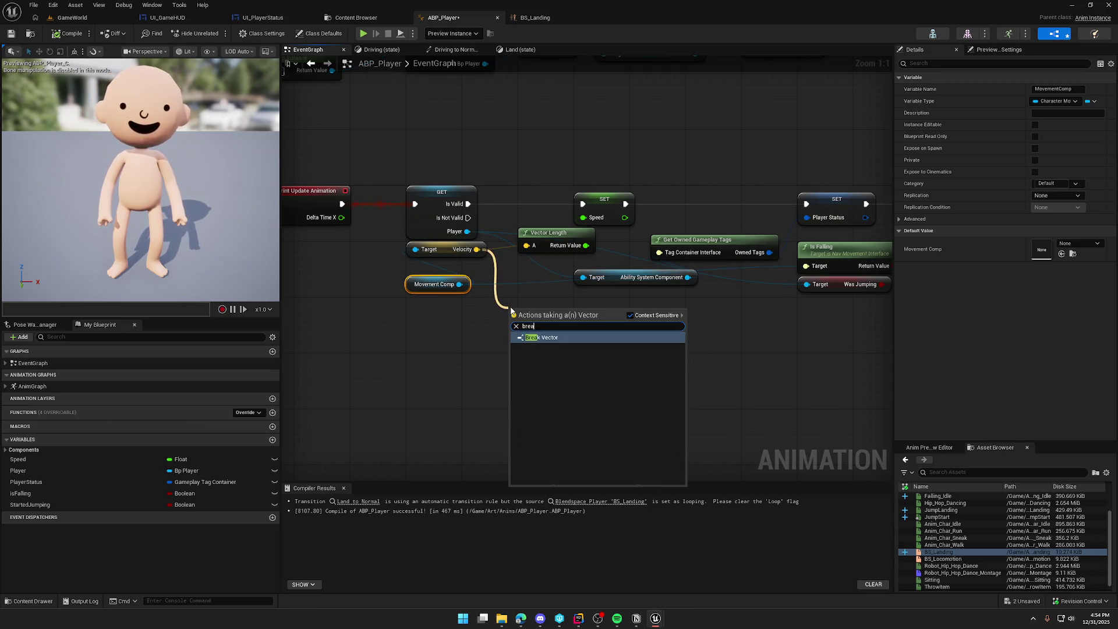
key(Return)
mouse_move(556, 322)
mouse_down()
mouse_move(620, 326)
mouse_move(596, 330)
mouse_move(596, 346)
mouse_move(622, 324)
mouse_move(583, 217)
mouse_up()
text(+)
key(Return)
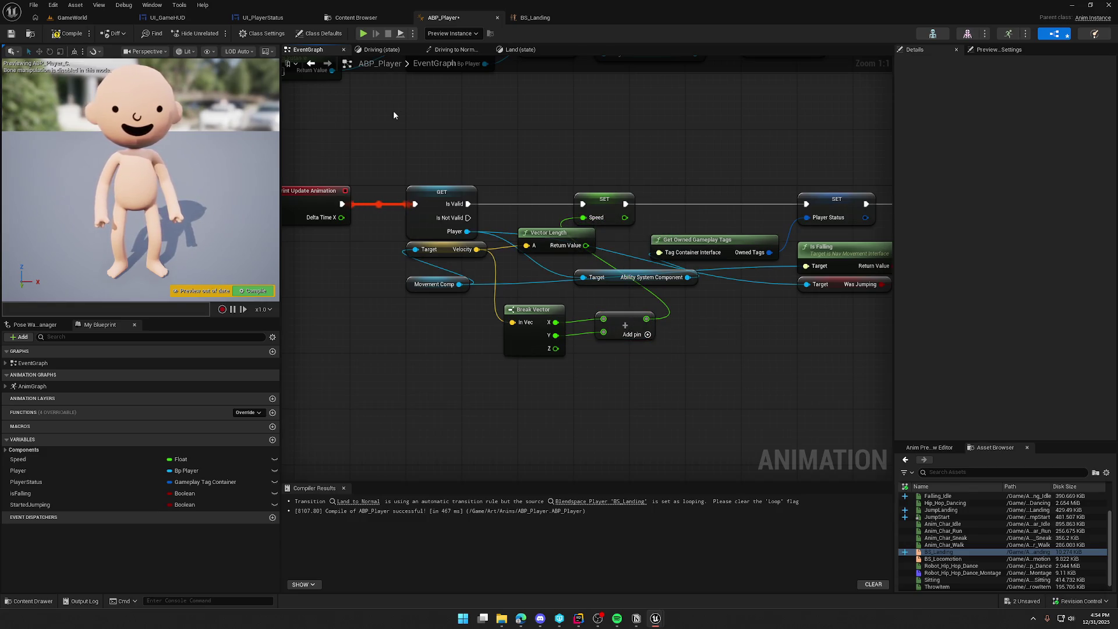
click(71, 34)
click(72, 17)
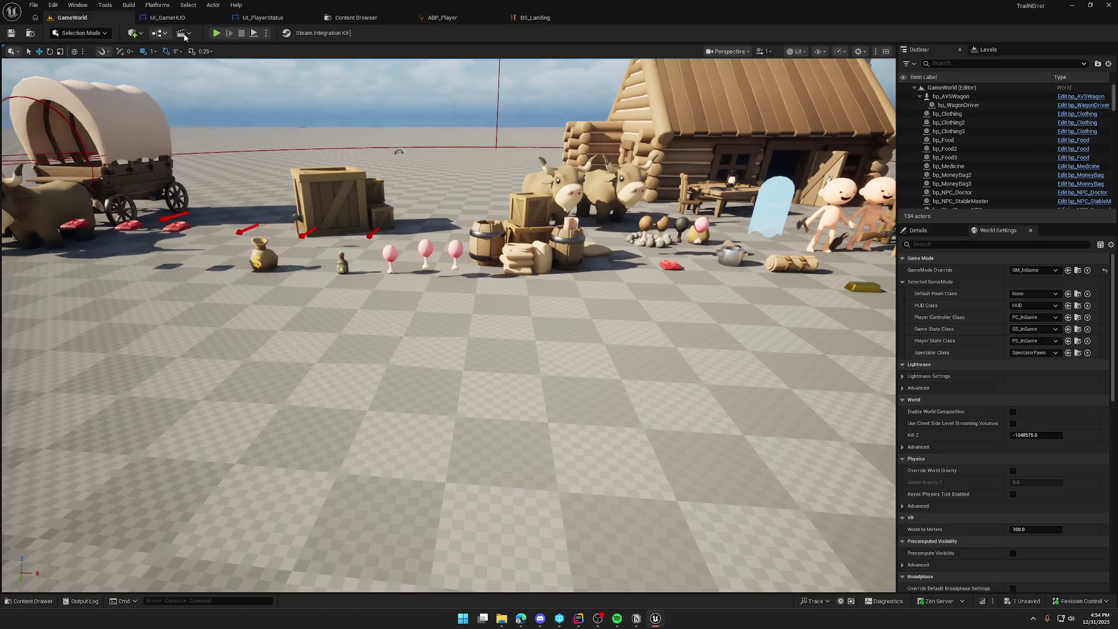
click(216, 33)
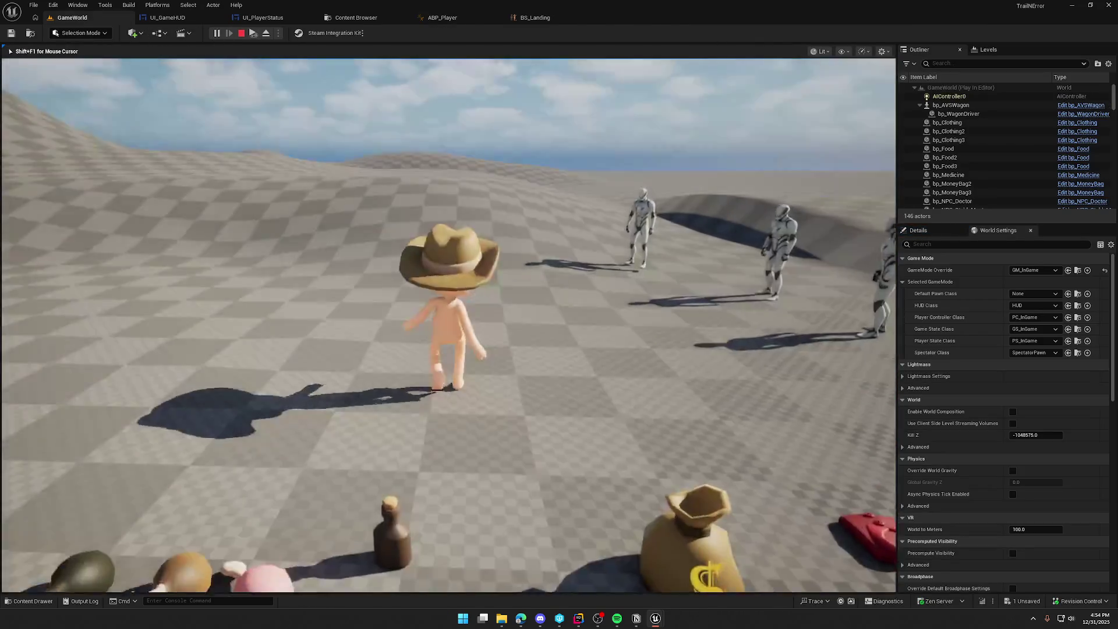
key(w)
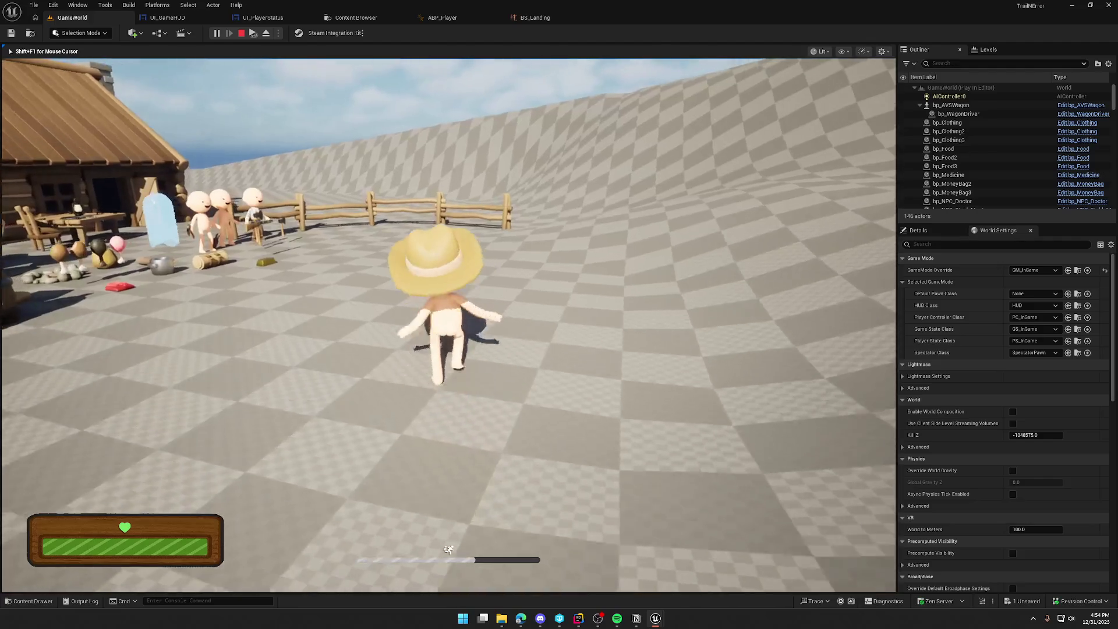
key(w)
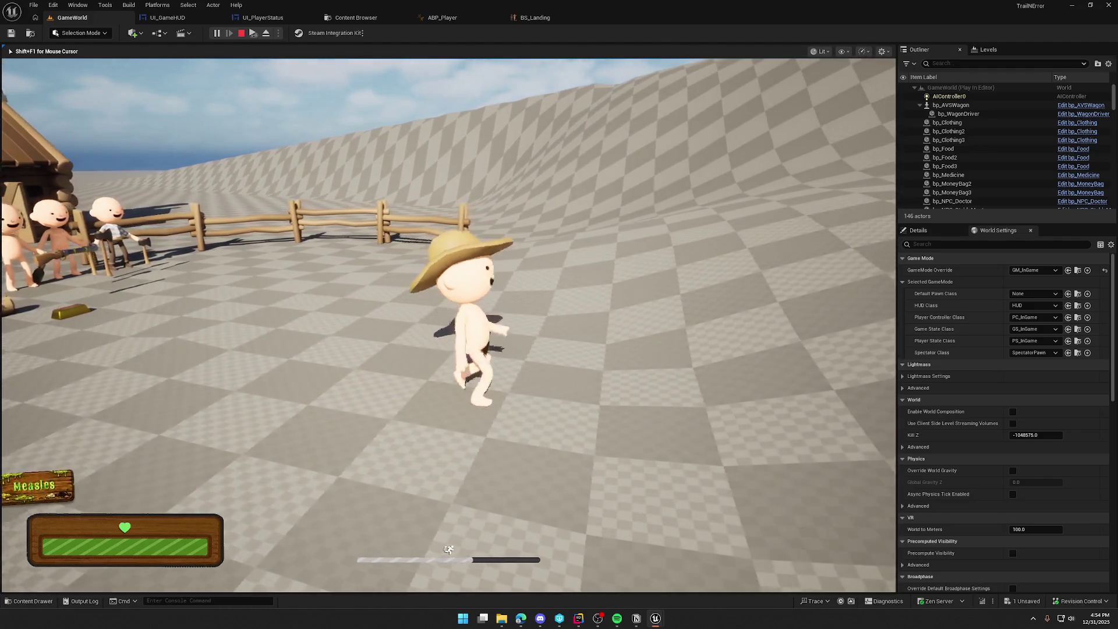
key(a)
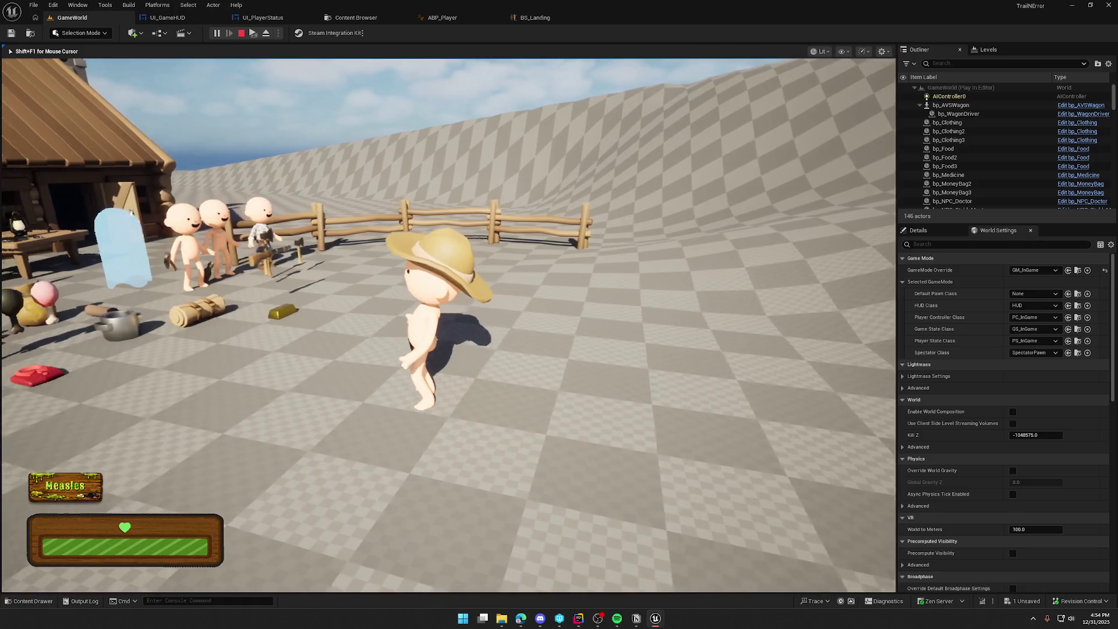
key(Escape)
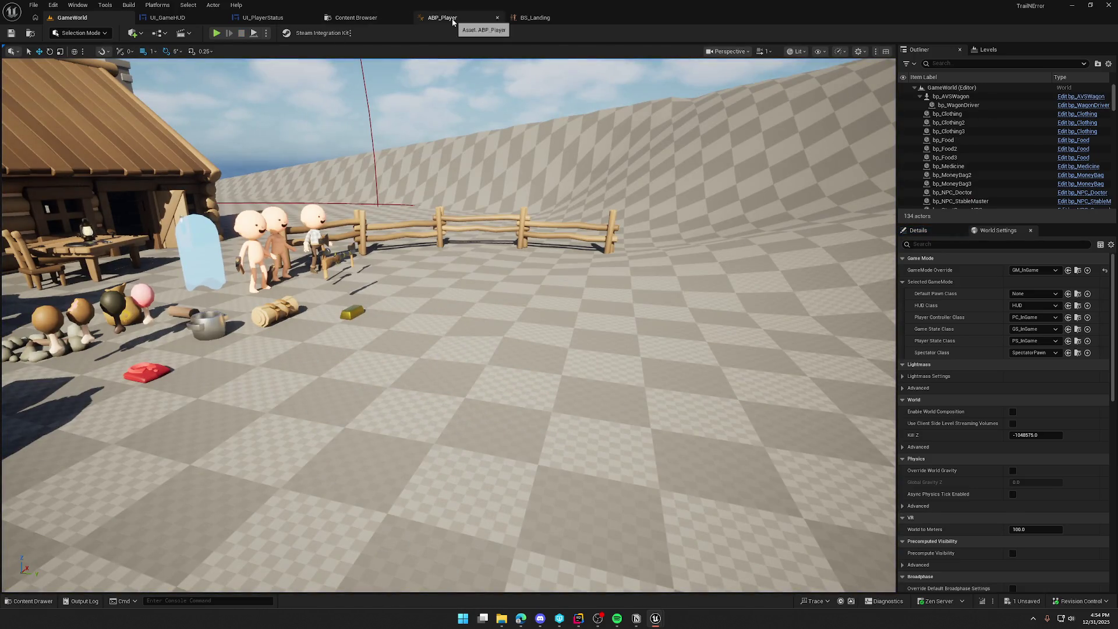
Step: Add a Vector Length XY node on Velocity and wire its result into SET Speed
click(453, 23)
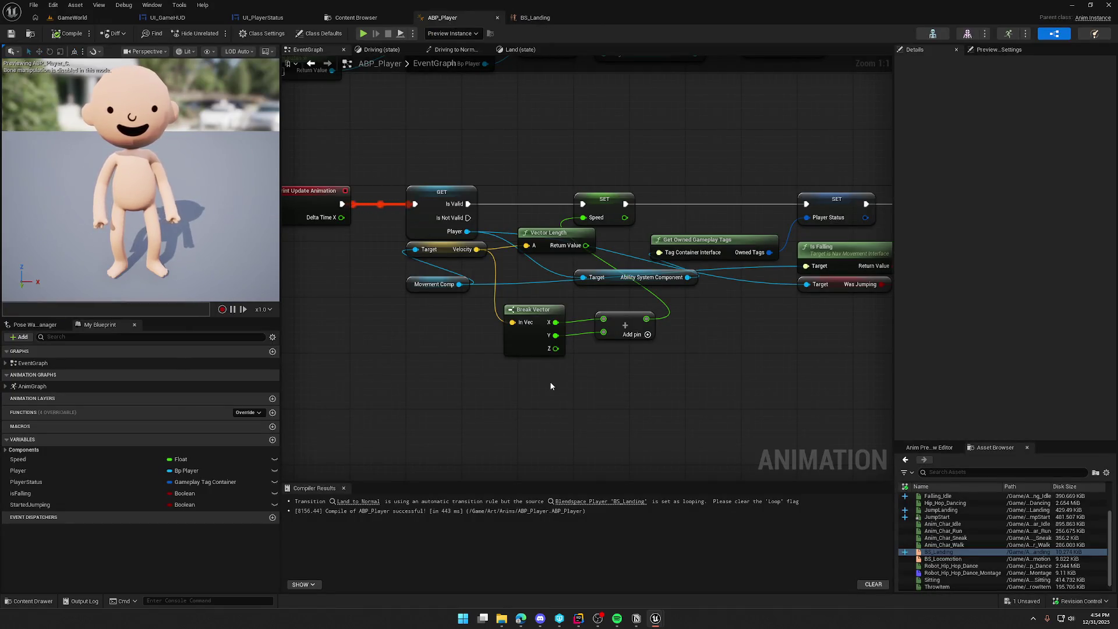
mouse_move(471, 252)
mouse_move(476, 248)
mouse_down()
mouse_move(490, 364)
mouse_move(526, 394)
mouse_up()
text(xy)
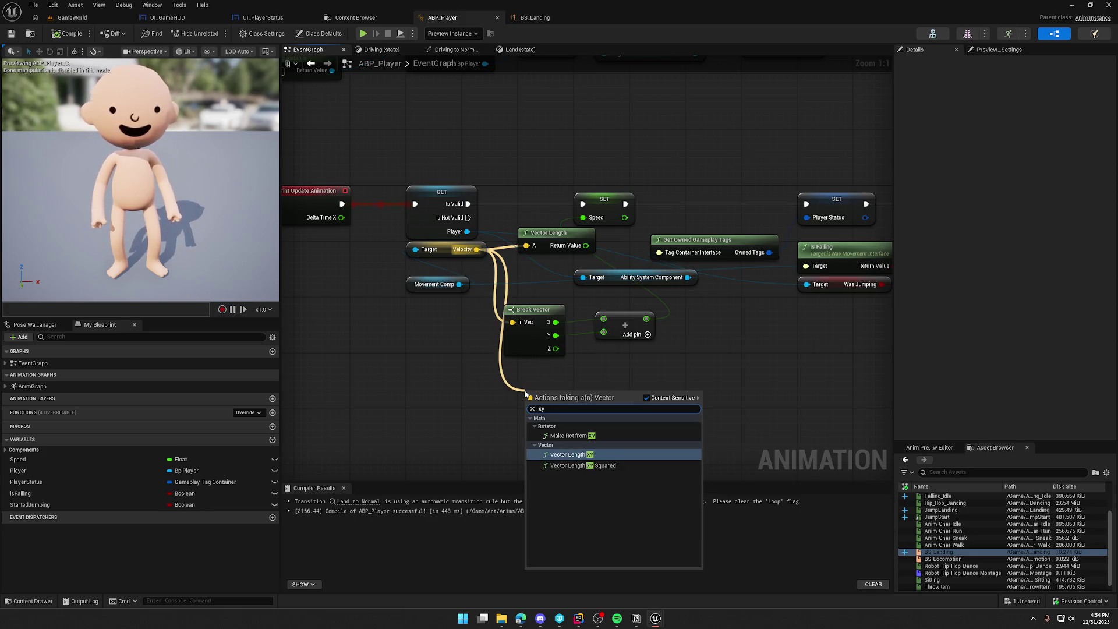
click(575, 454)
drag(586, 406, 584, 219)
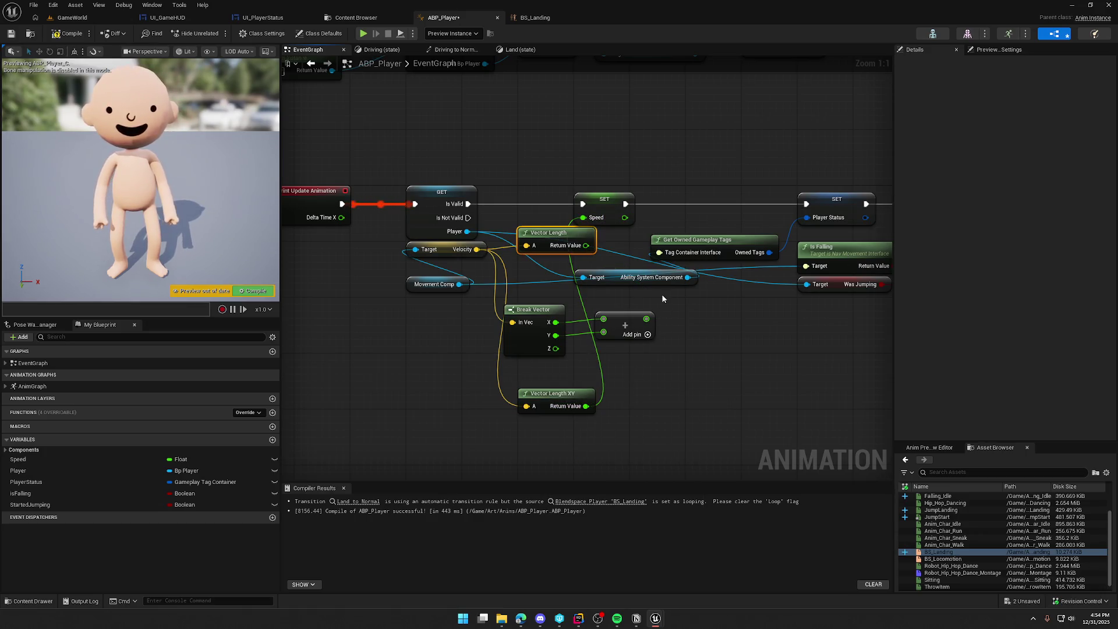
Step: Delete the old Vector Length, Break Vector and Add nodes and move Vector Length XY into place
key(Delete)
drag(654, 364, 501, 301)
key(Delete)
drag(557, 399, 559, 245)
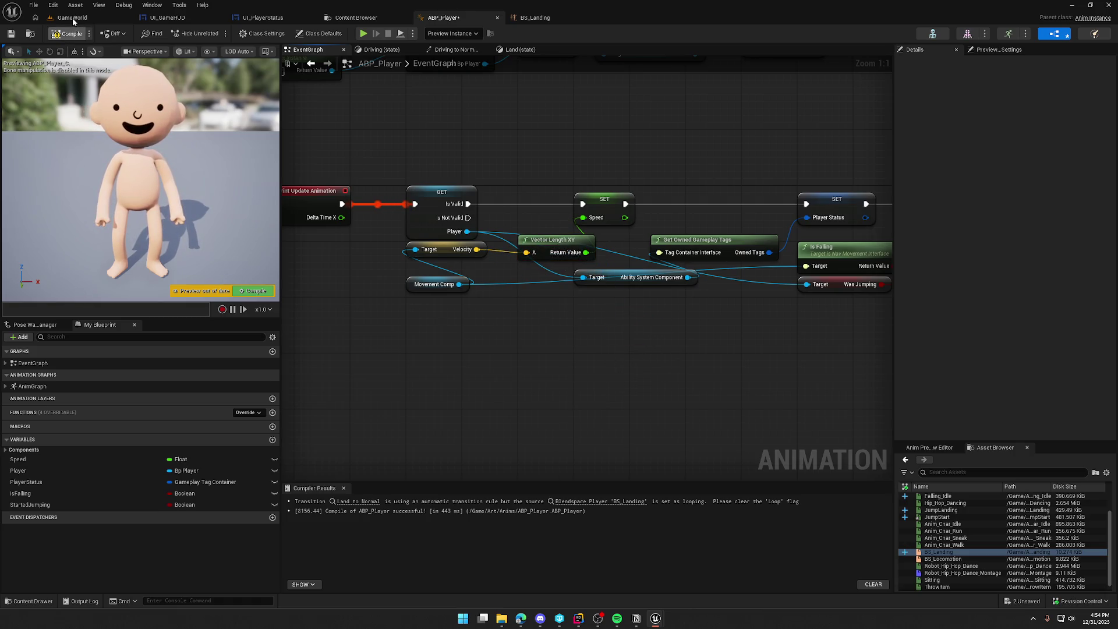
Step: Play-test GameWorld by running toward the barn and jumping, then stop and open BS_Landing
click(72, 17)
click(217, 34)
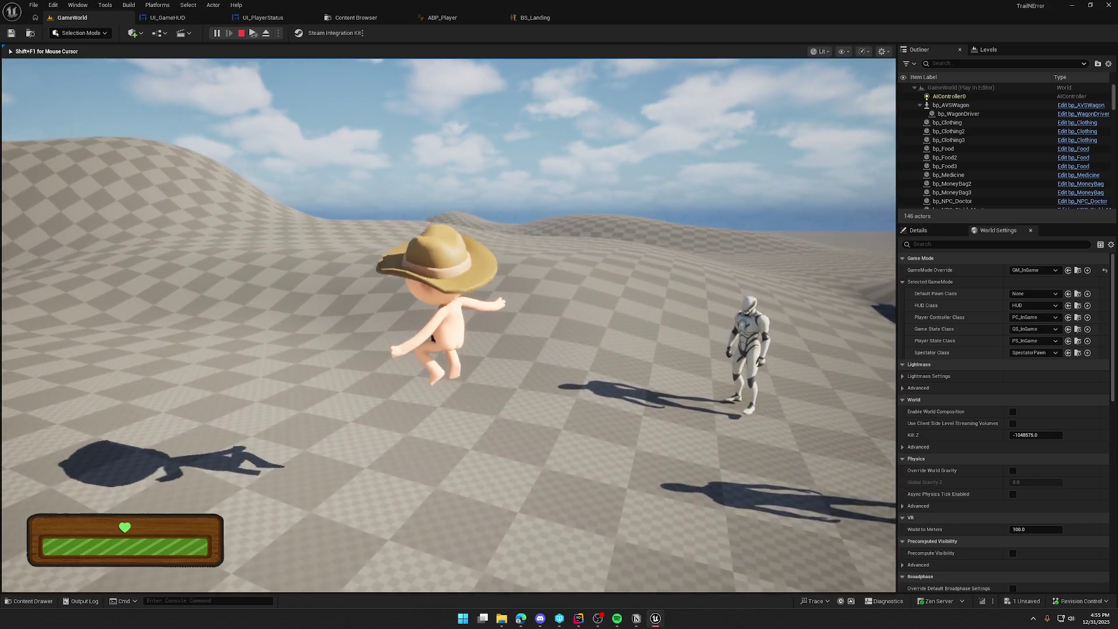
key(w)
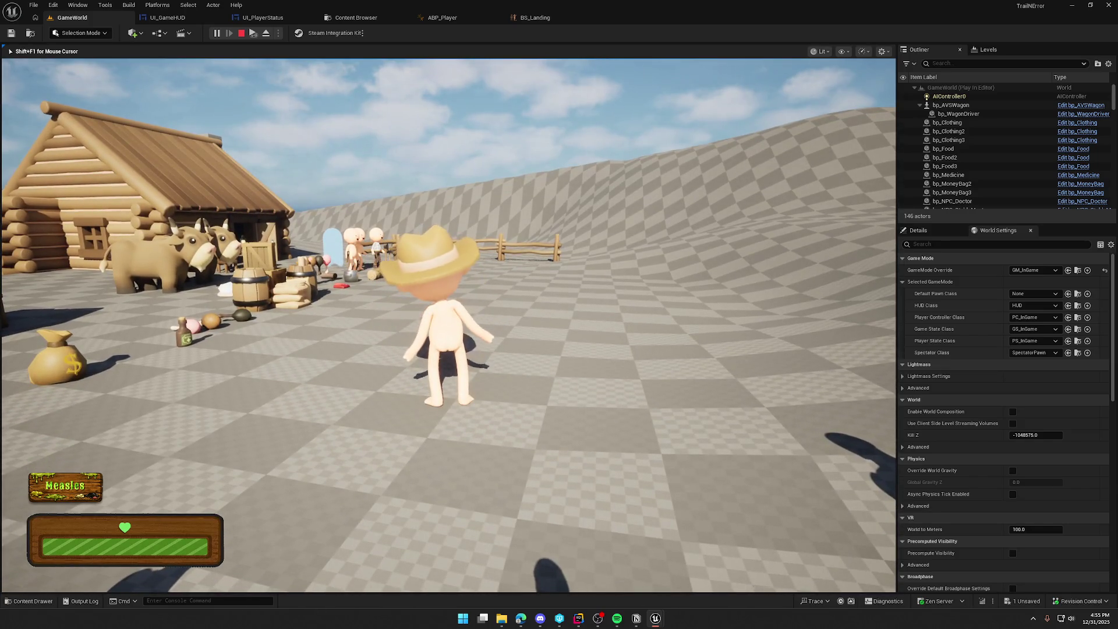
key(space)
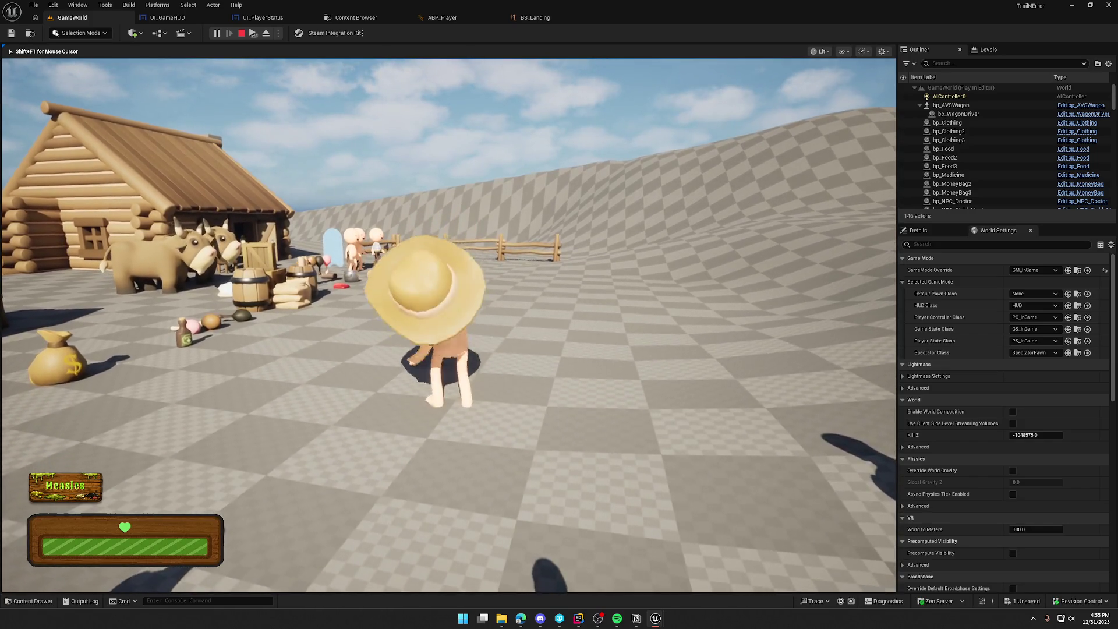
key(w)
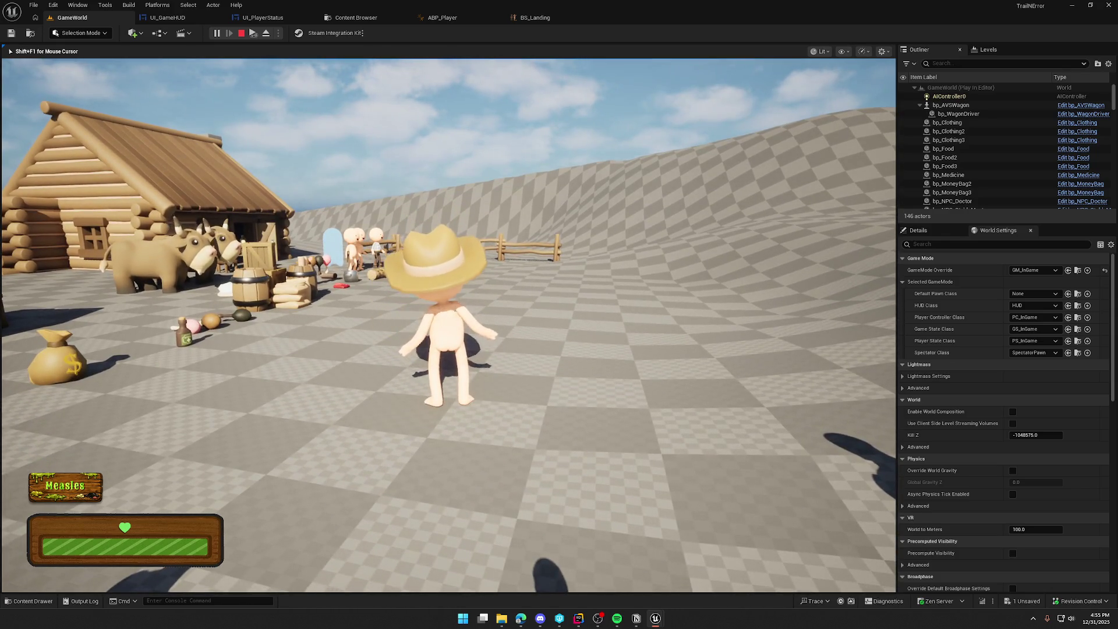
key(Escape)
click(524, 17)
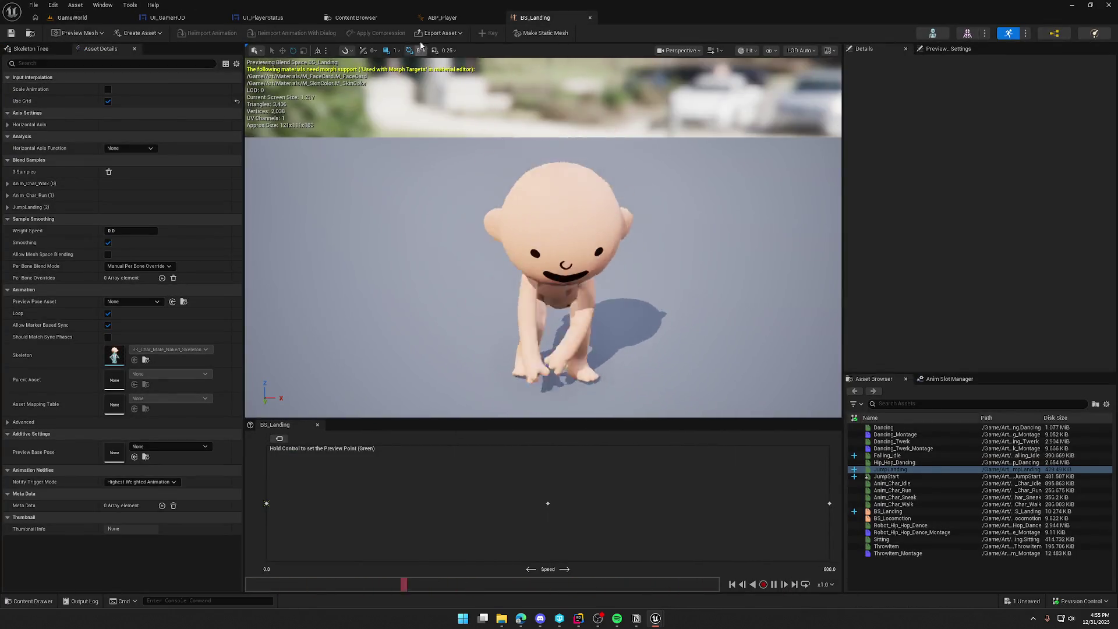
Step: Navigate back through ABP_Player's graphs up to the States state machine
click(430, 19)
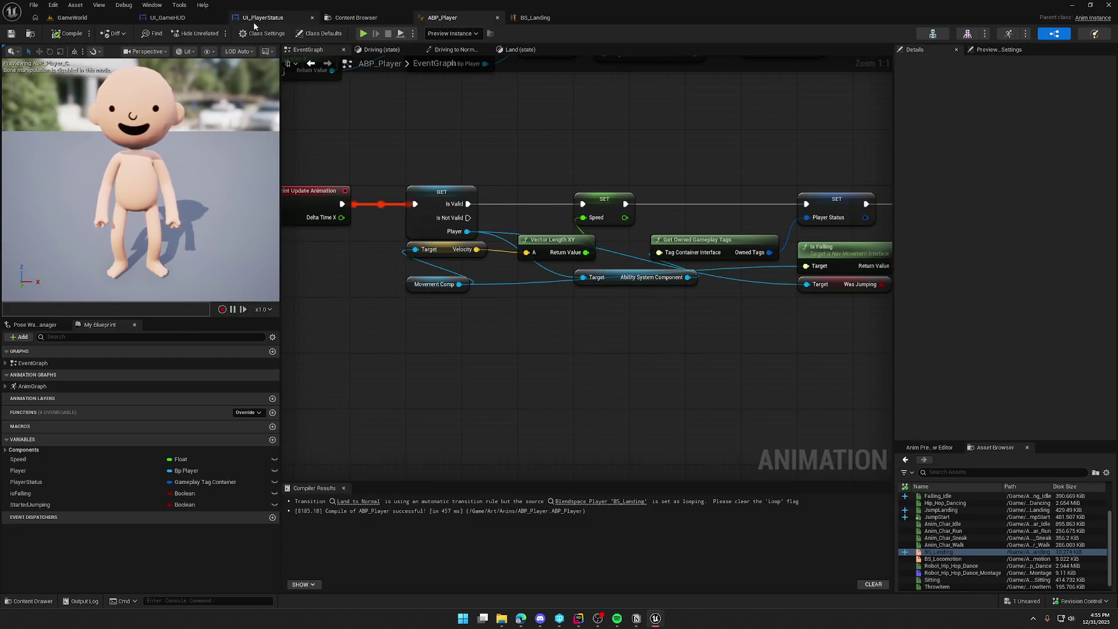
click(331, 21)
click(277, 21)
click(449, 22)
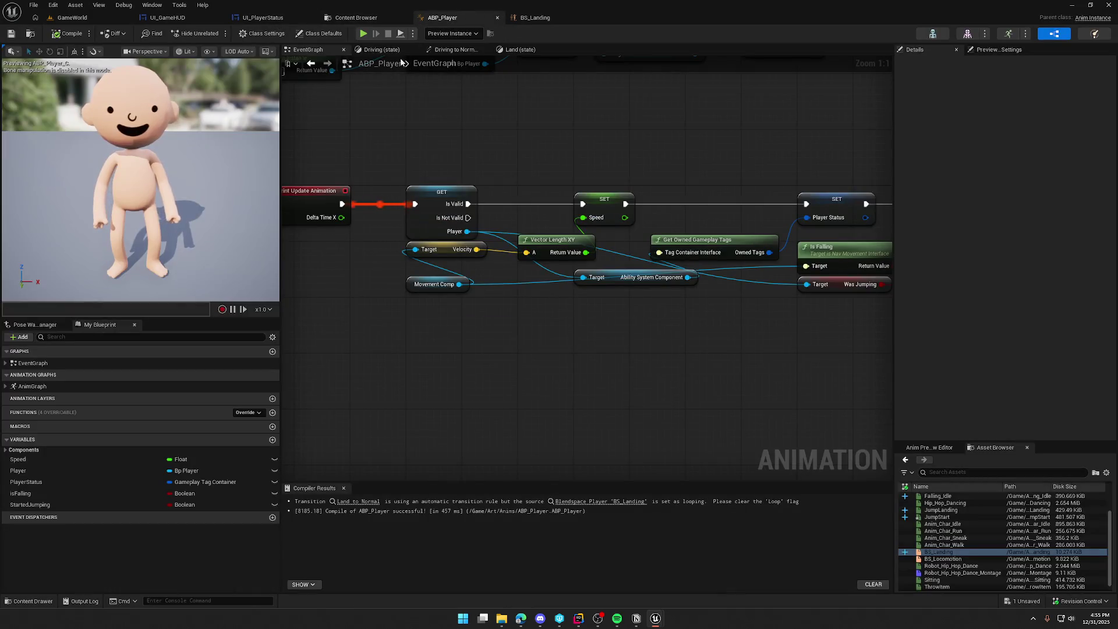
click(456, 49)
click(379, 49)
click(519, 51)
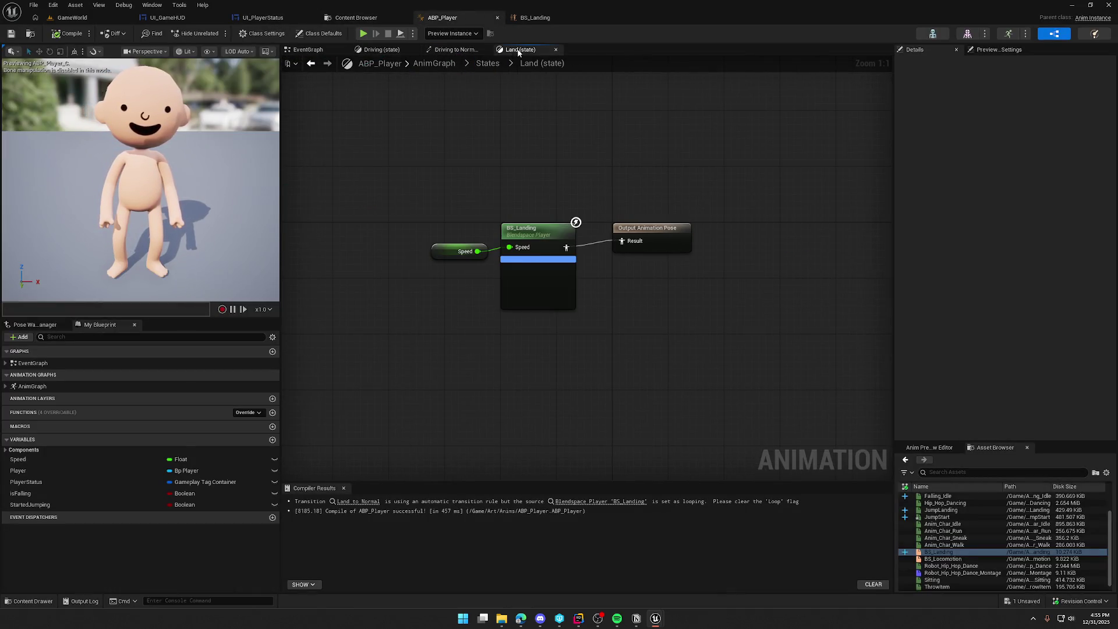
click(493, 63)
Step: Change the Land-to-Normal transition's Blend Settings Duration from its 0.3 s value
click(583, 266)
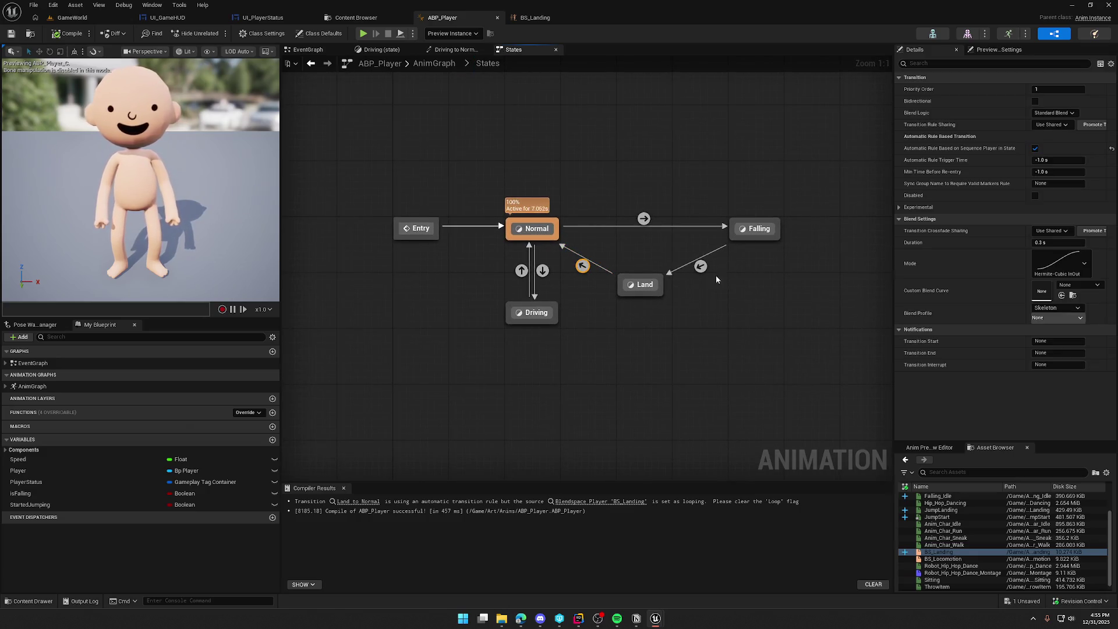
click(1037, 243)
text(0.1)
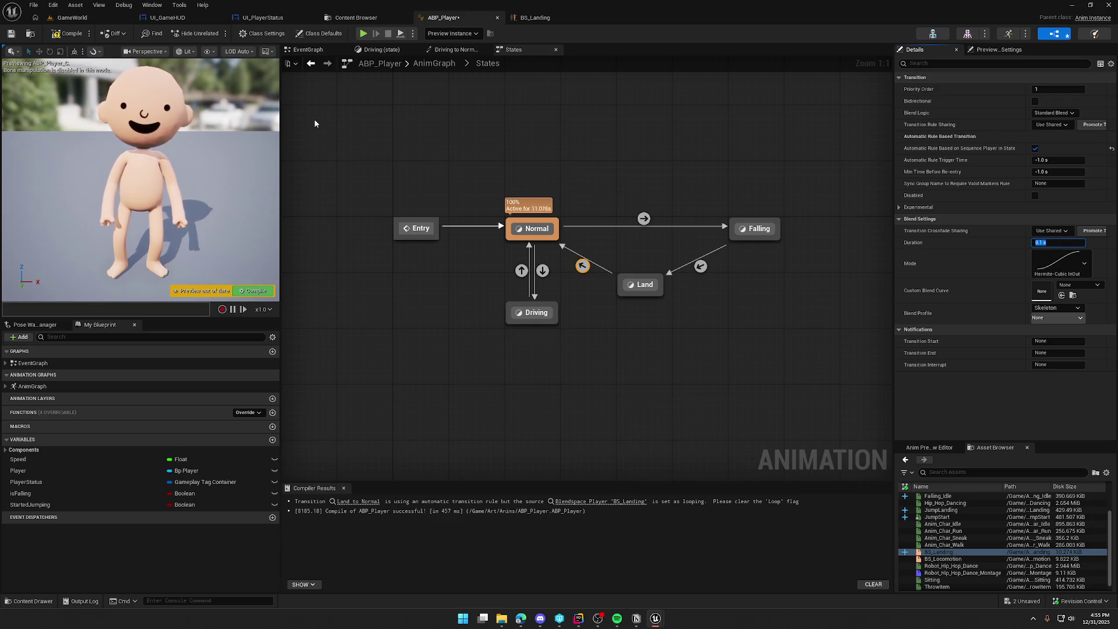
click(72, 17)
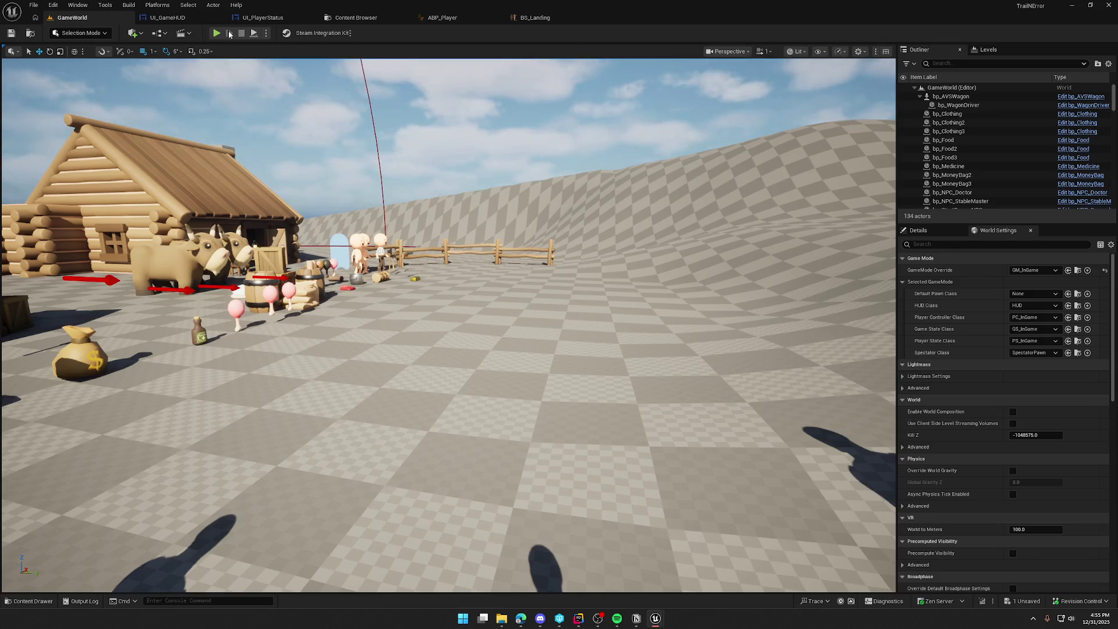
Step: Run and jump twice in the play test to check the landing, then view BS_Landing
key(w)
key(space)
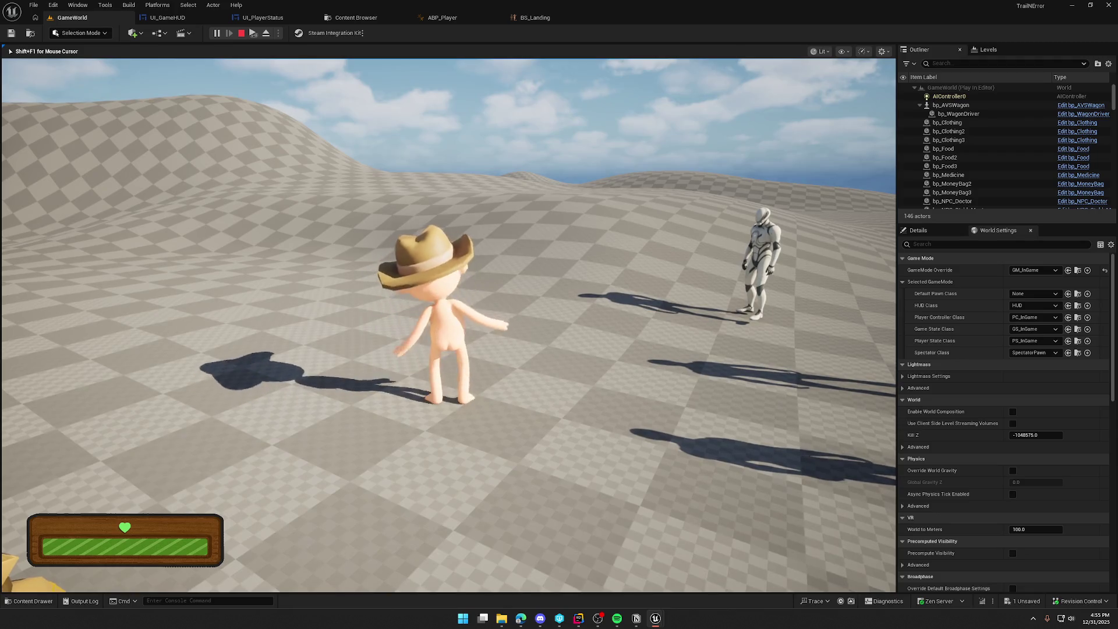
key(space)
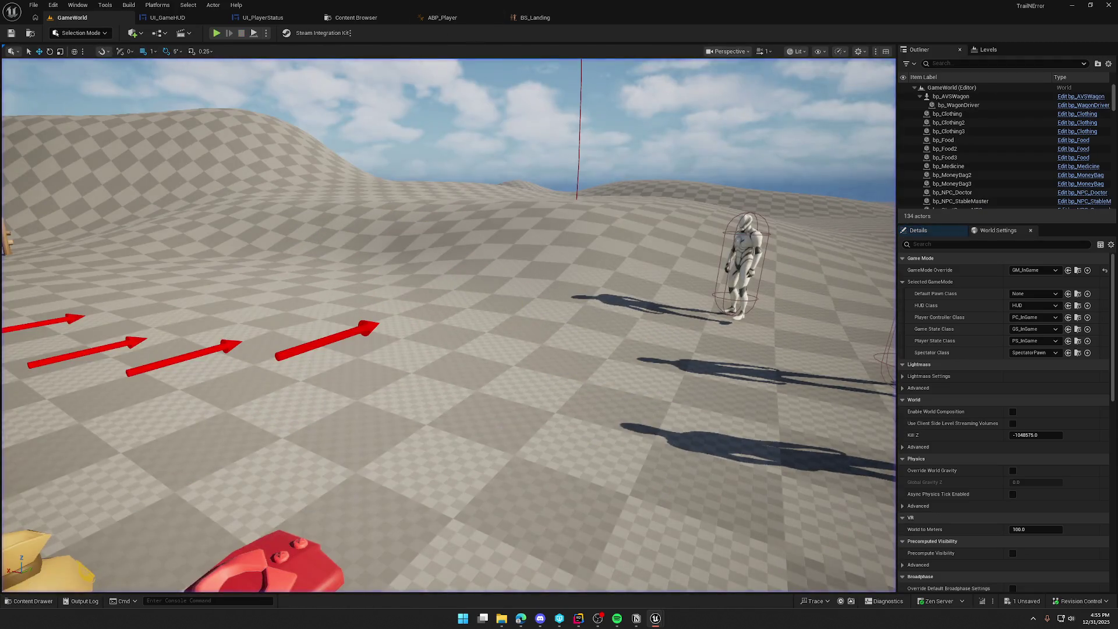
click(536, 18)
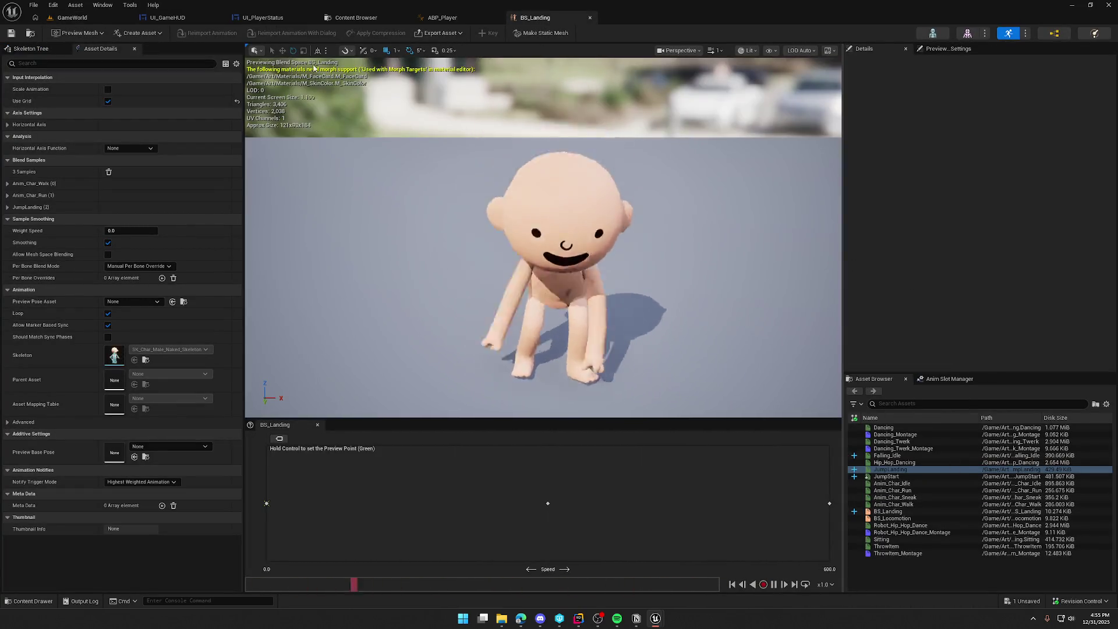
Step: Set the Land-to-Normal transition blend duration to 1.0 s and compile ABP_Player
click(446, 18)
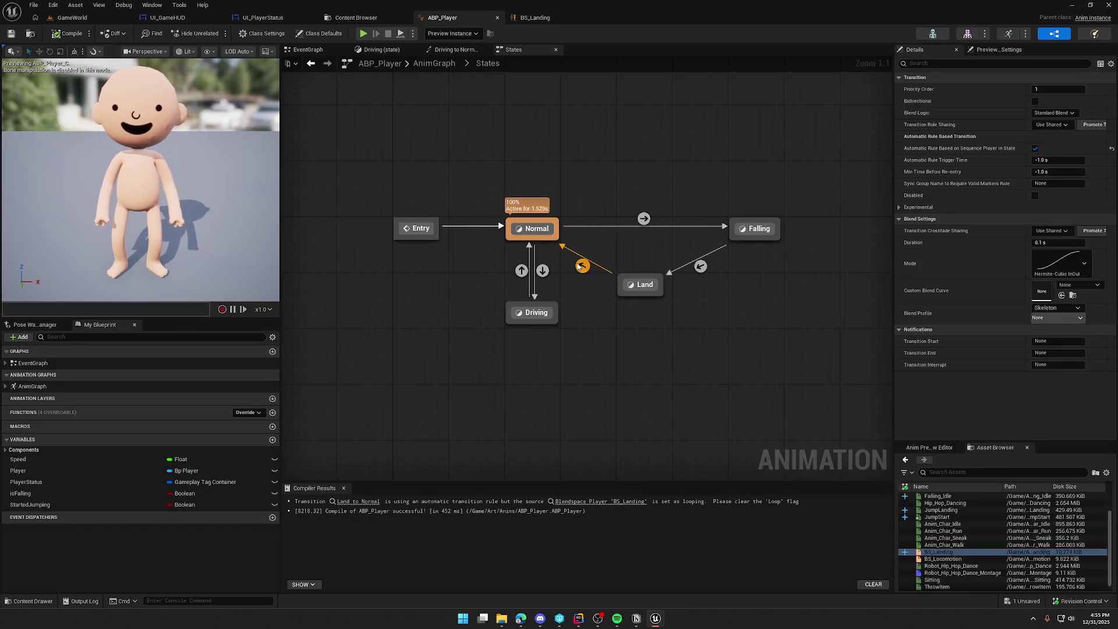
click(1048, 243)
text(1)
key(Return)
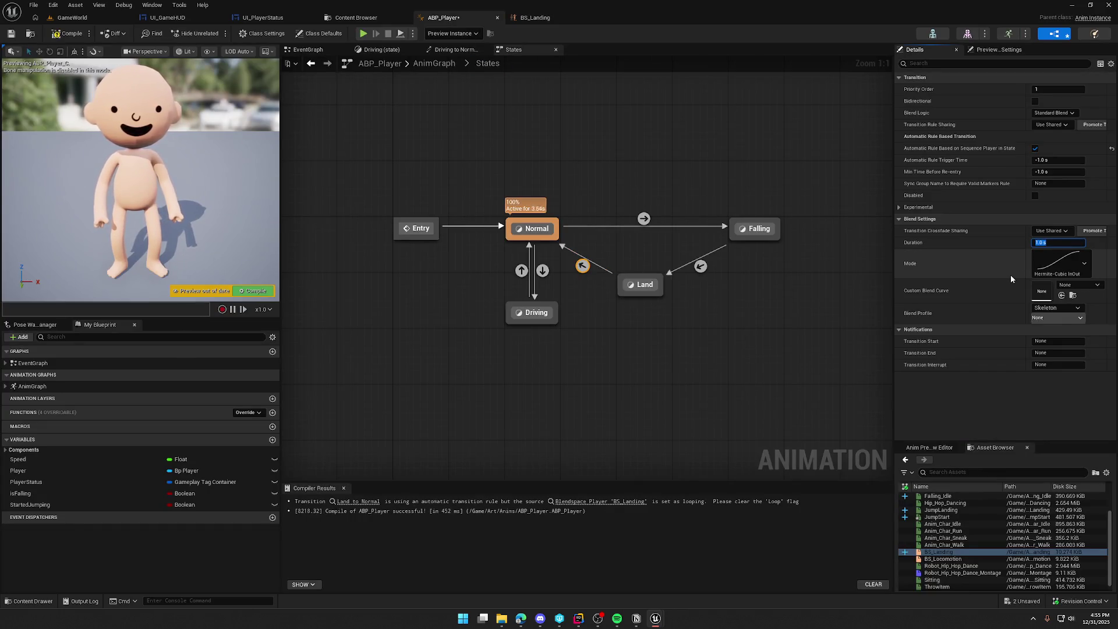
click(72, 31)
click(75, 17)
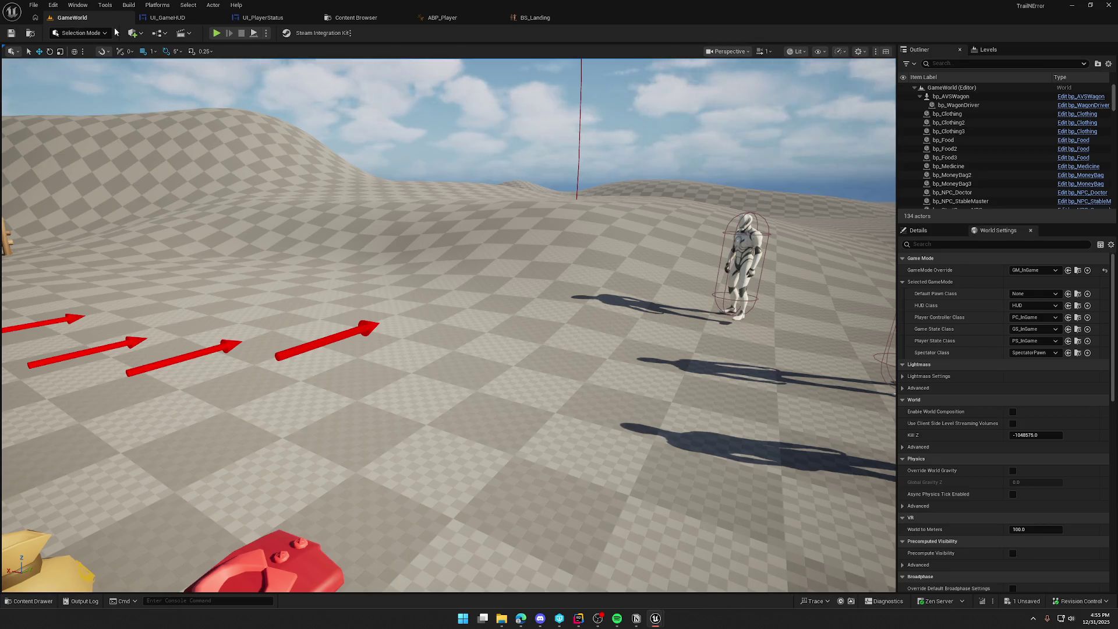
Step: Play-test GameWorld with two jumps, stop, and return to the BS_Landing blend space
click(218, 35)
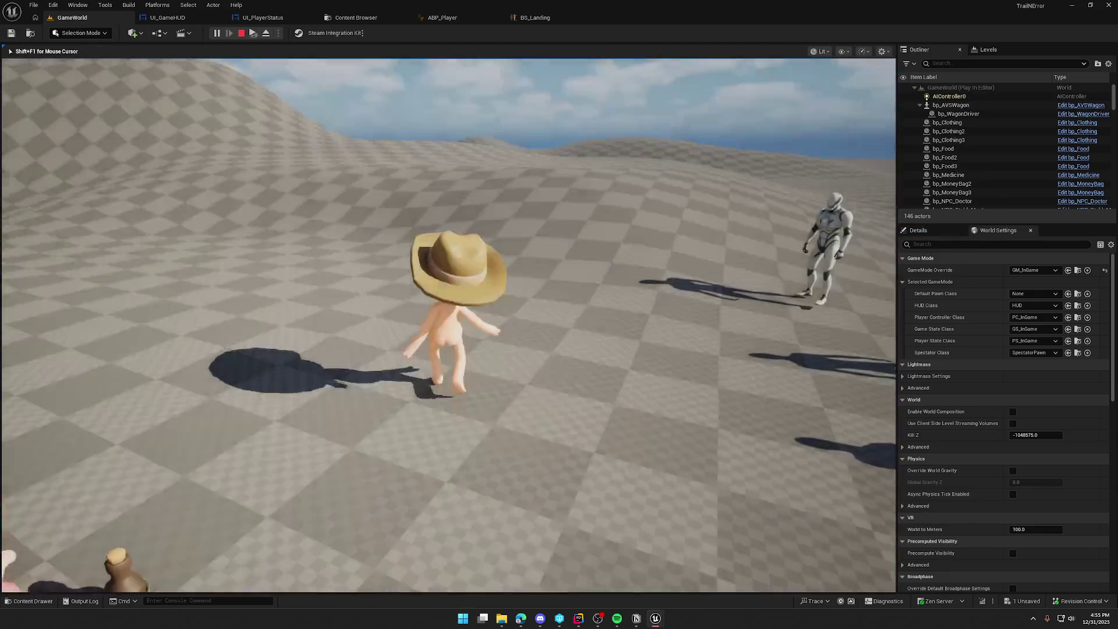
key(space)
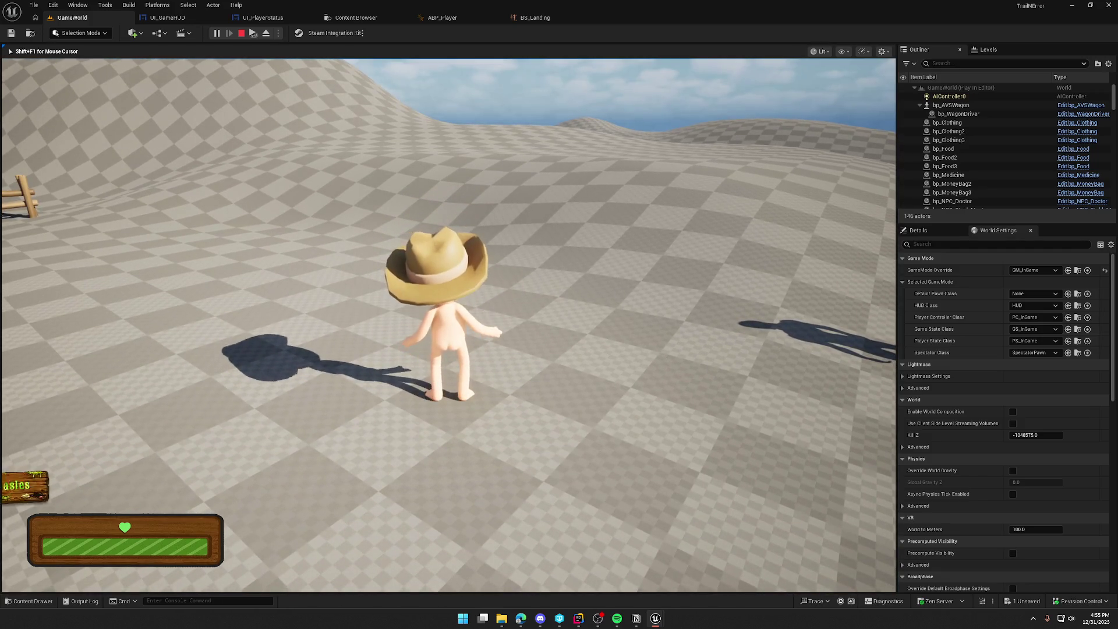
key(space)
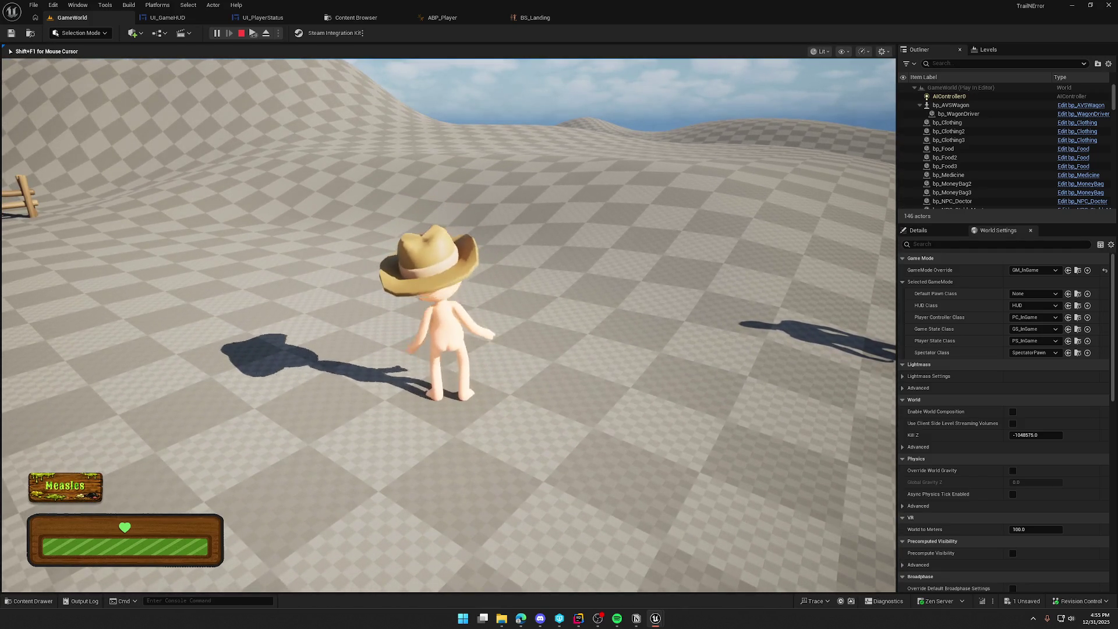
key(Escape)
click(552, 17)
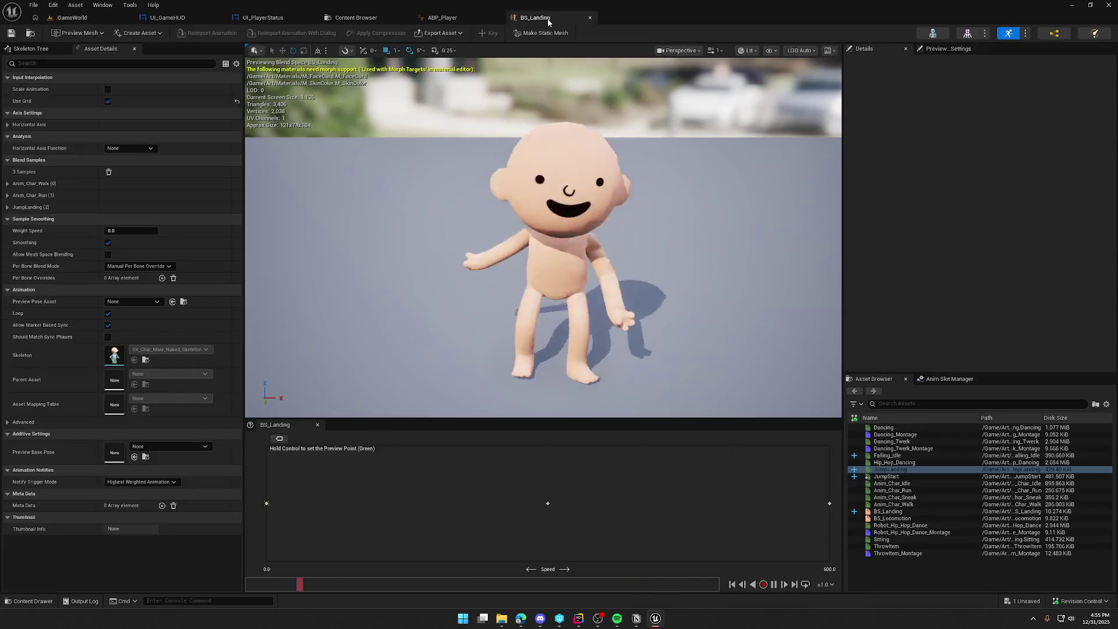
Step: Open the JumpLanding animation and switch its timeline to show time in seconds
double_click(902, 469)
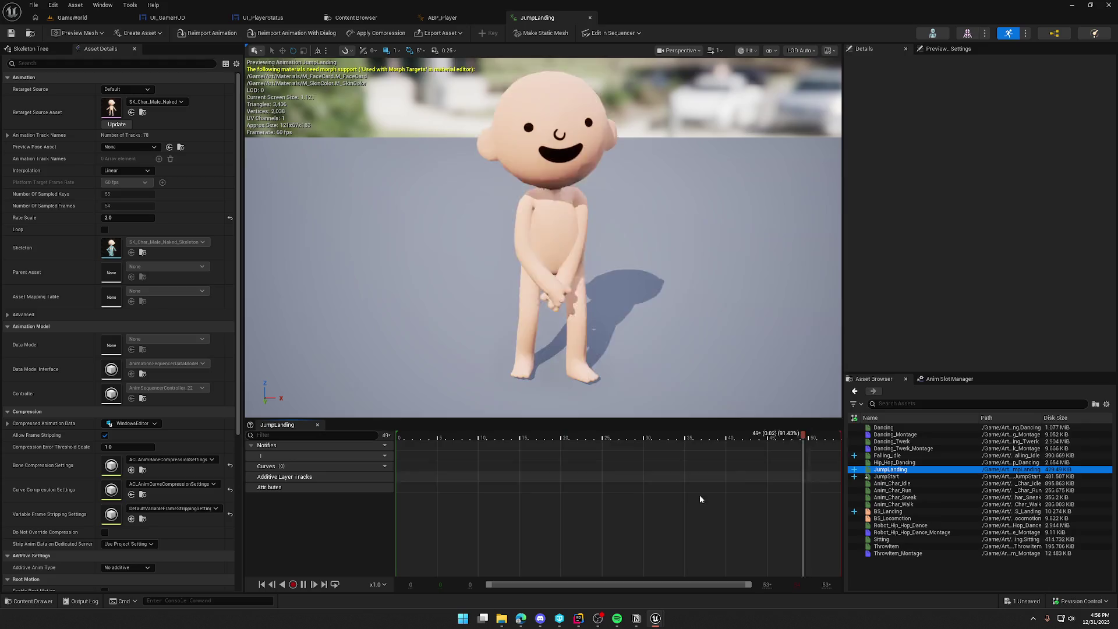
click(425, 444)
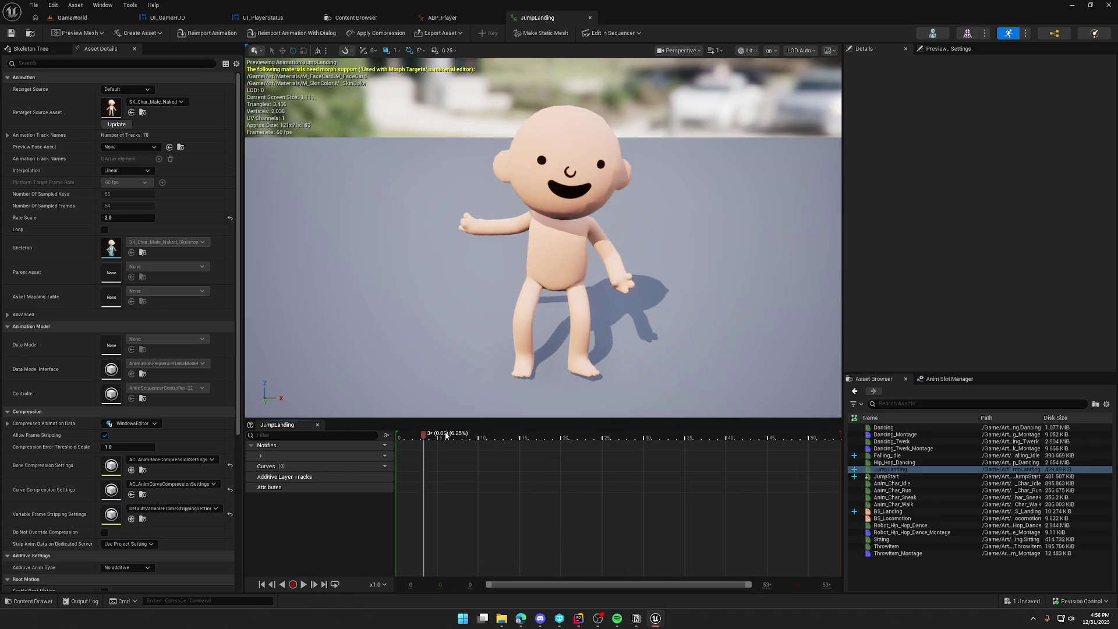
right_click(446, 434)
mouse_move(507, 315)
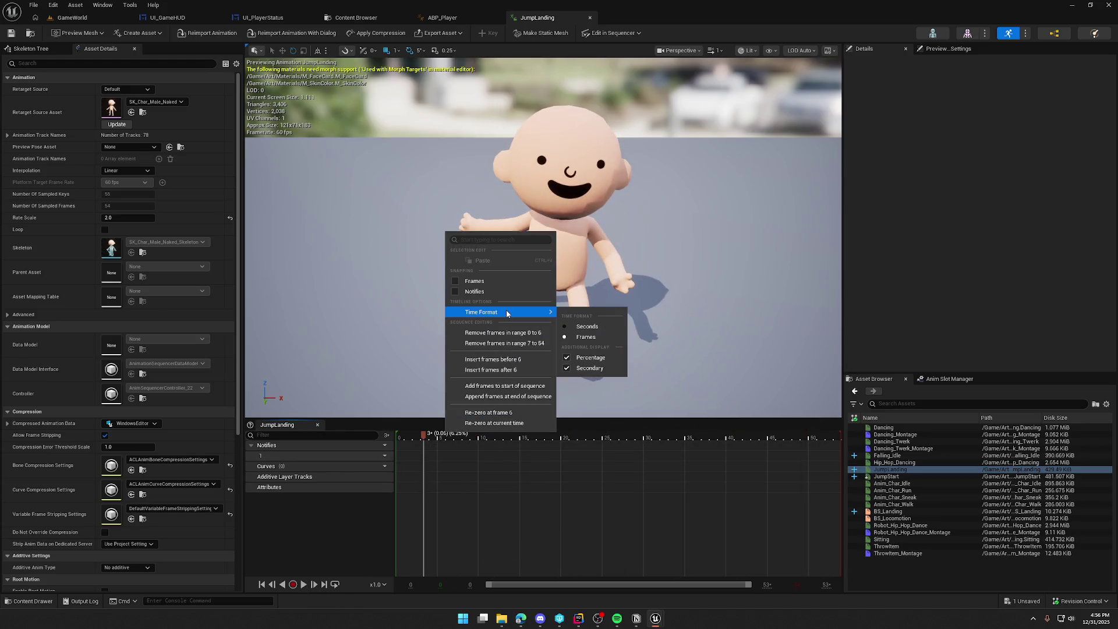
click(586, 326)
Step: Scrub JumpLanding to confirm its 0.90 s length, then open ABP_Player's Land state graph
drag(424, 436, 841, 443)
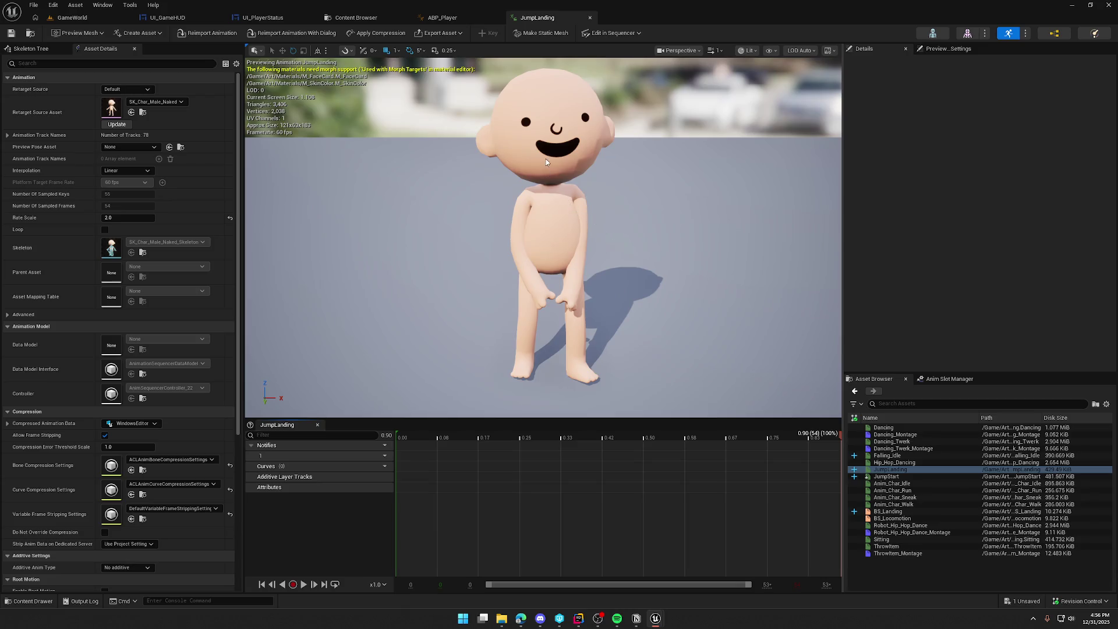
click(443, 18)
double_click(631, 284)
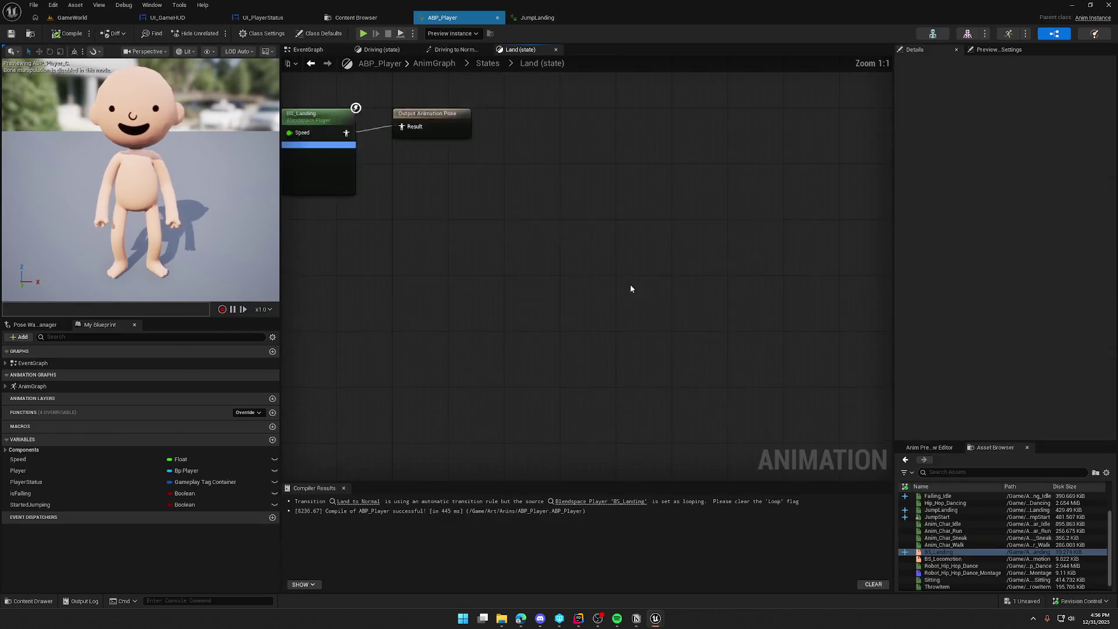
Step: Inspect the BS_Landing player node settings and the Driving-to-Normal transition rule
click(569, 236)
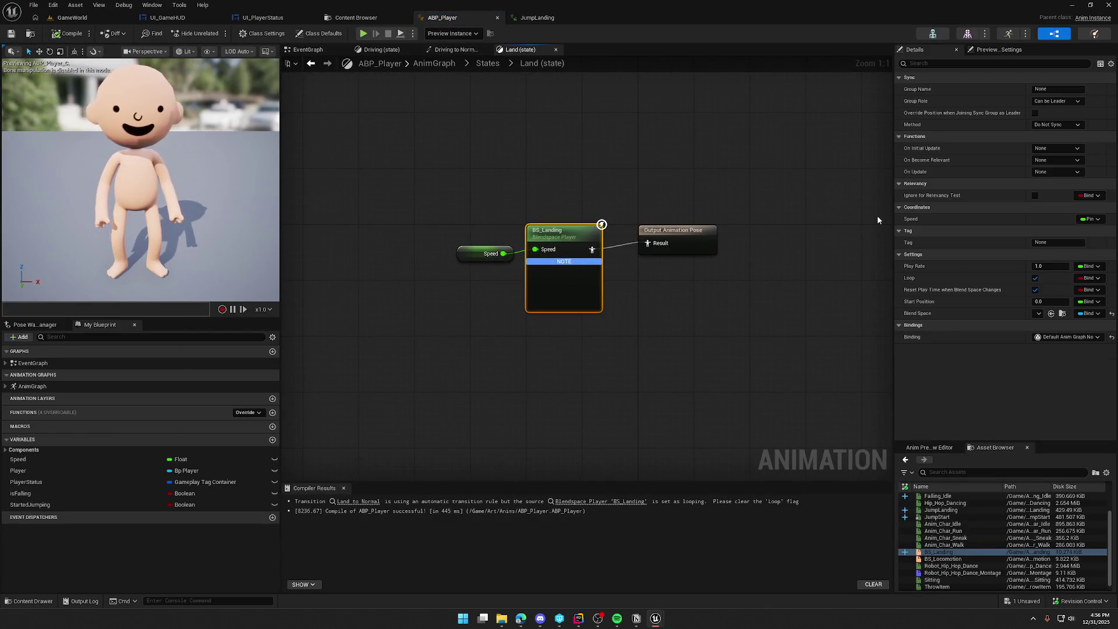
click(454, 50)
click(511, 63)
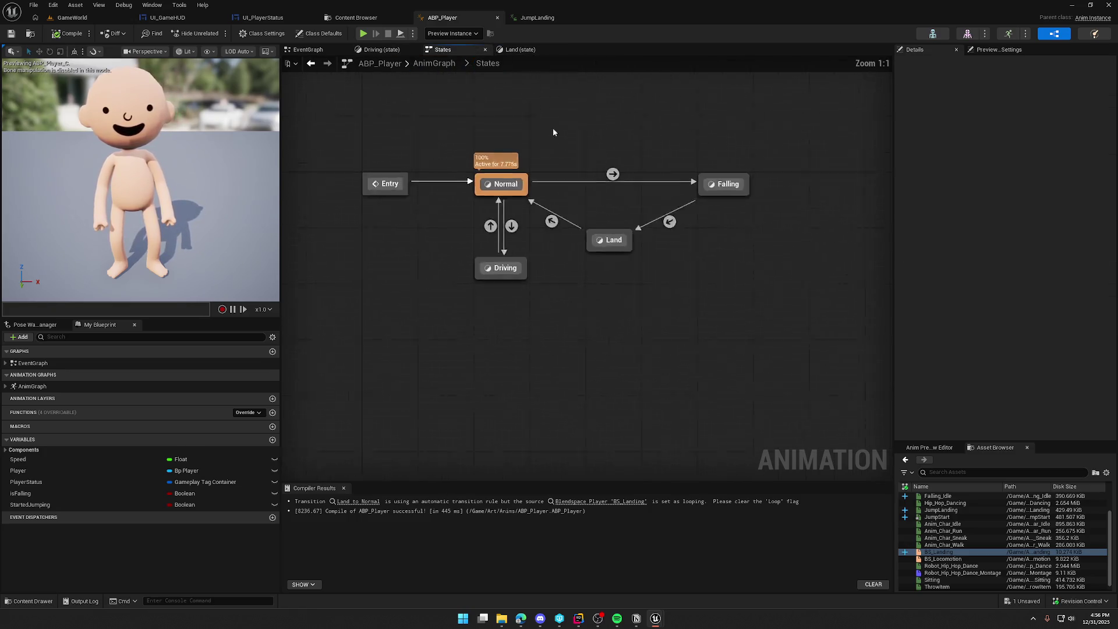
Step: Change the Land-to-Normal transition's blend Duration and start a GameWorld play test
click(583, 266)
click(1051, 241)
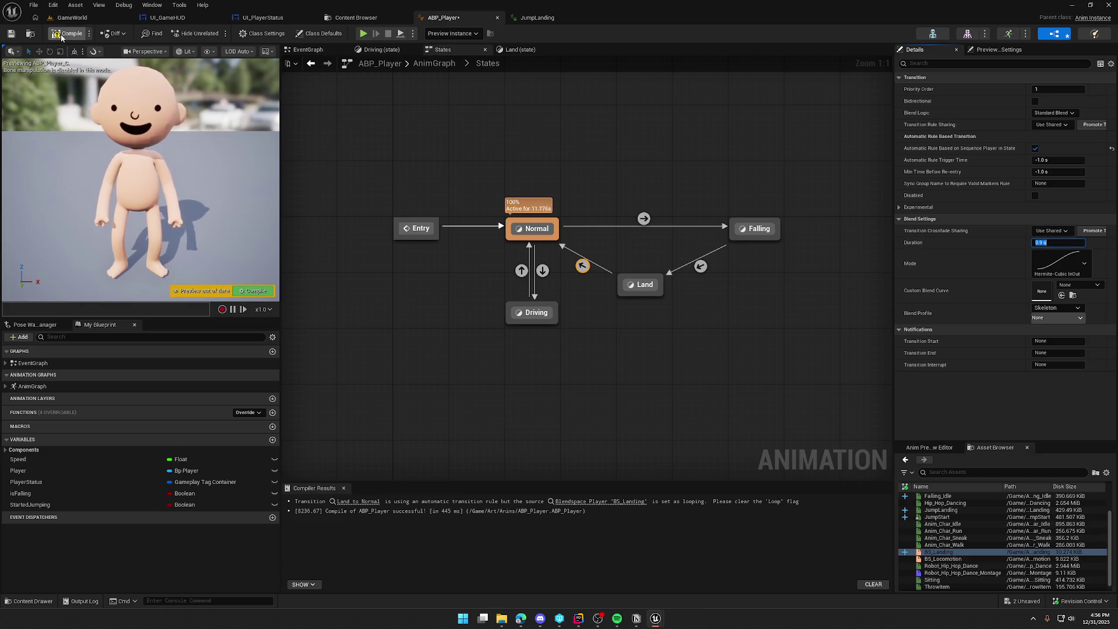
click(73, 18)
click(223, 34)
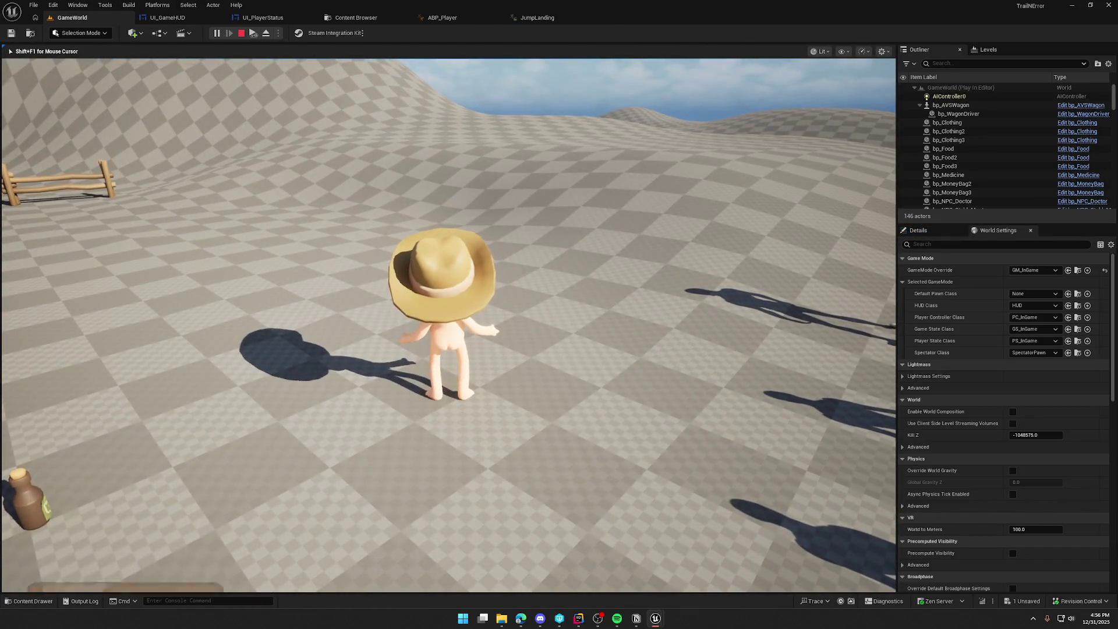
Step: Jump once in the play test, then reopen BS_Landing from ABP_Player's Land state graph
key(space)
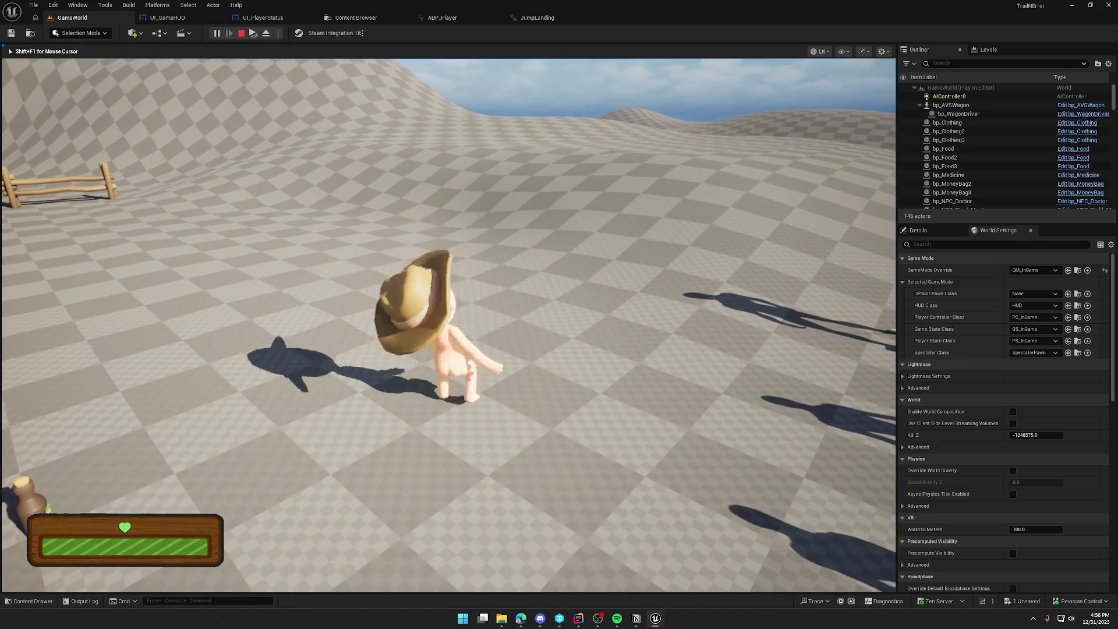
key(Escape)
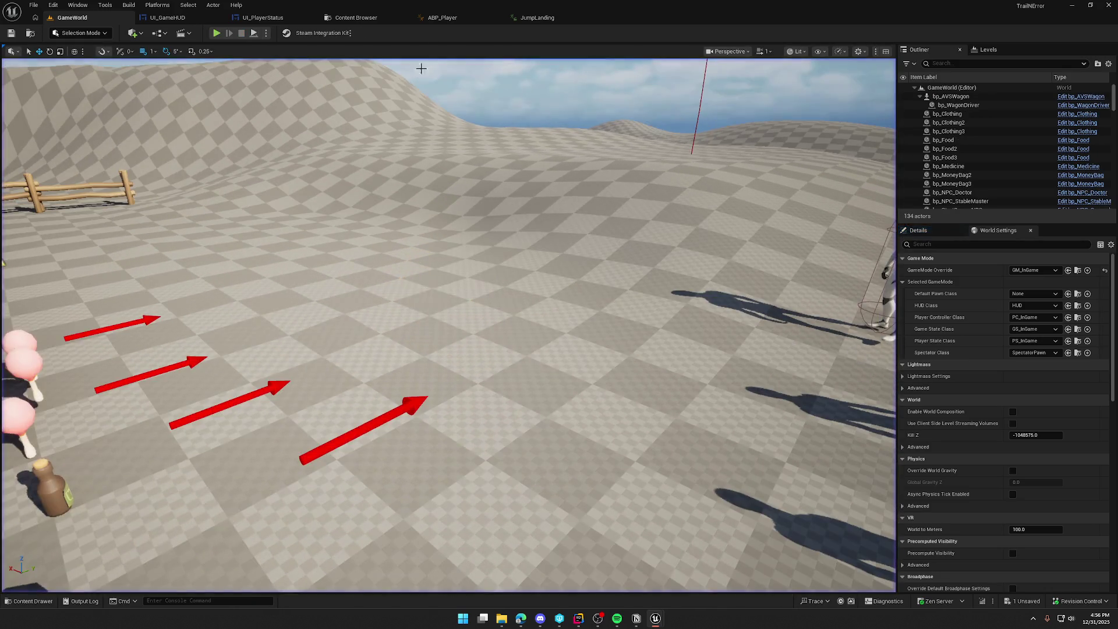
click(542, 20)
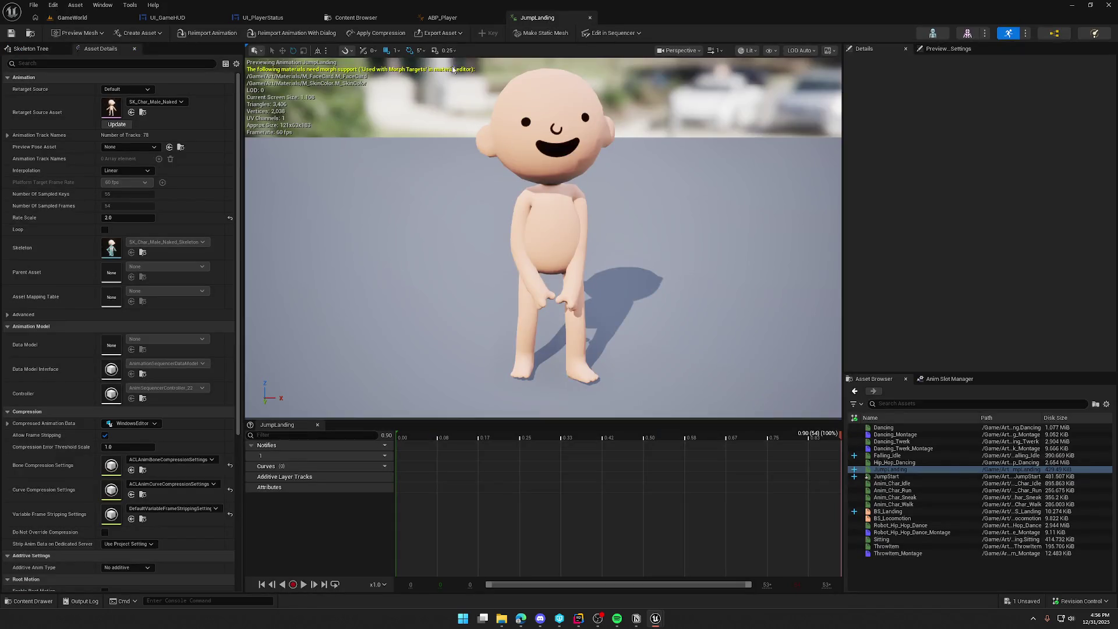
click(442, 17)
double_click(649, 292)
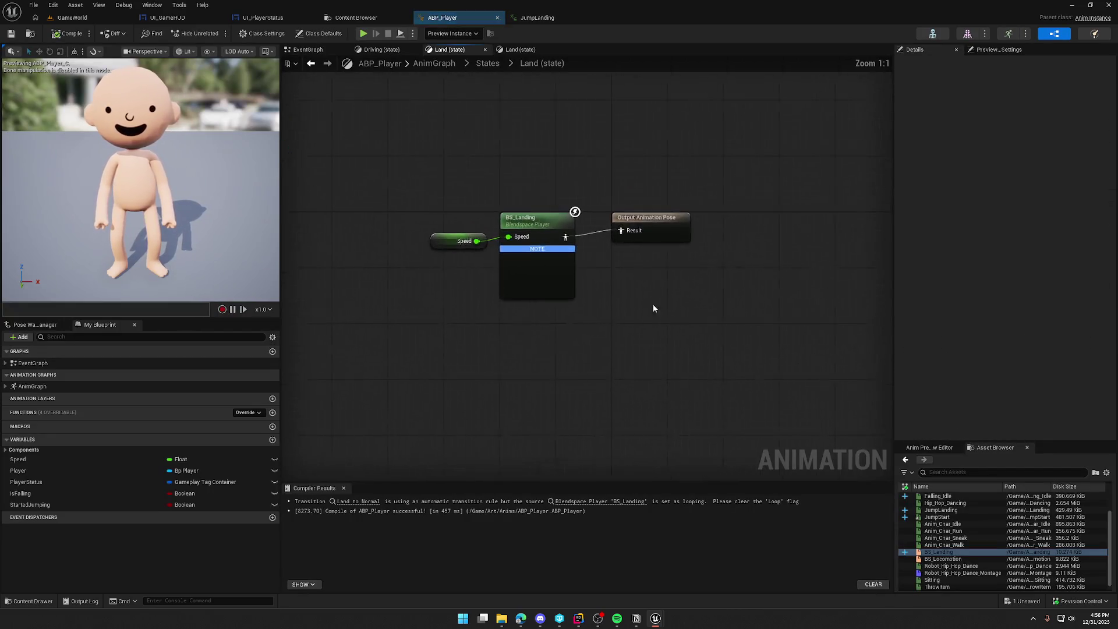
mouse_move(561, 260)
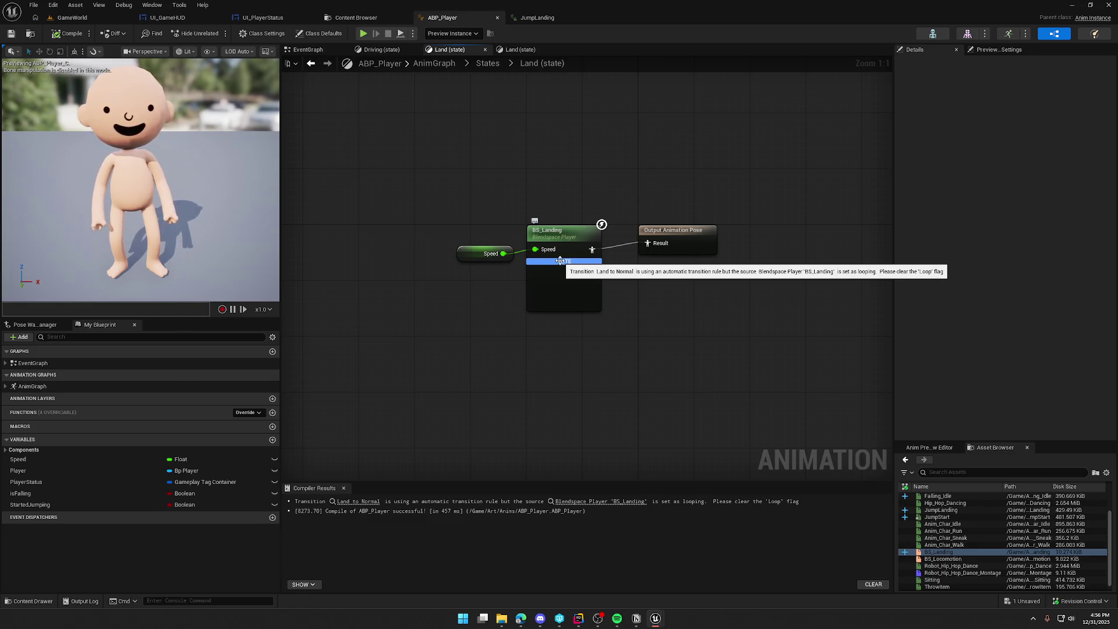
double_click(553, 232)
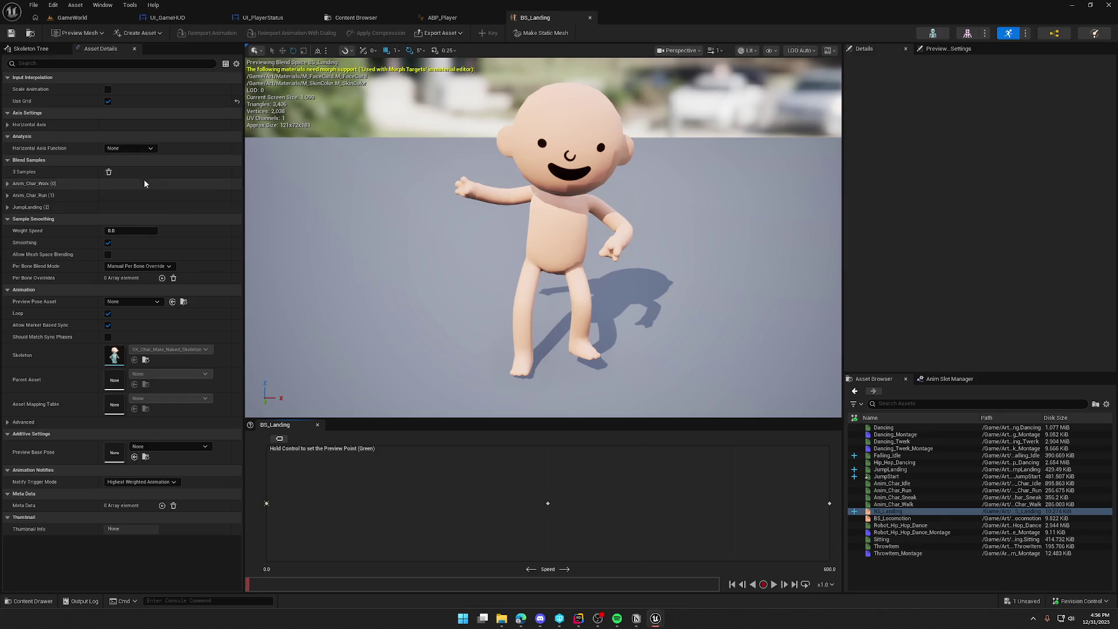
Step: Expand BS_Landing's horizontal axis and Walk, Run and JumpLanding sample settings
click(8, 126)
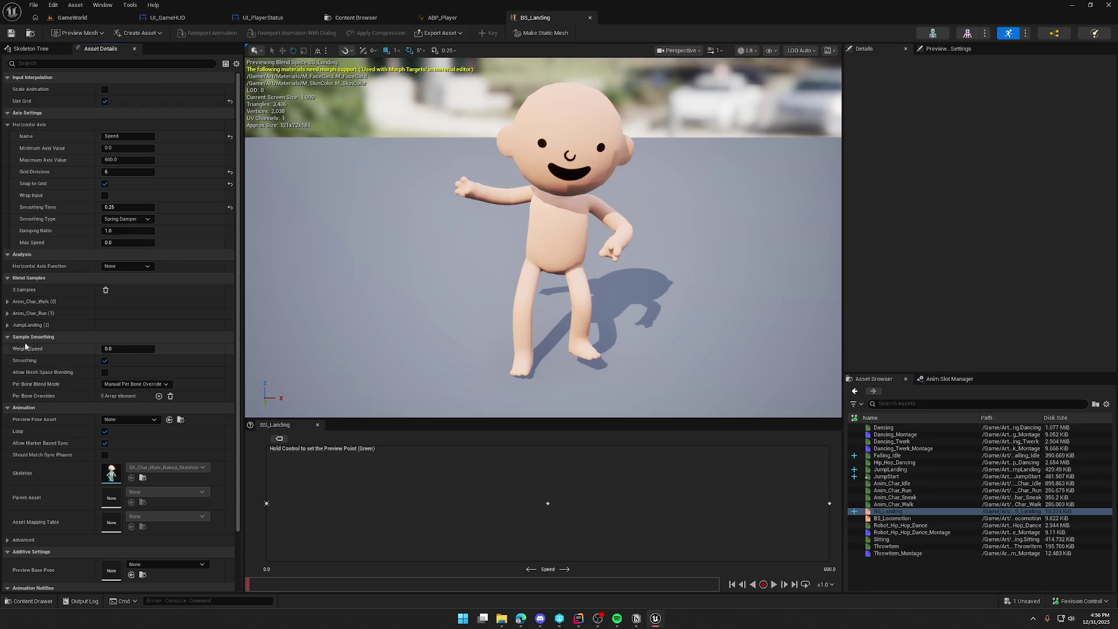
click(7, 325)
click(8, 313)
click(7, 302)
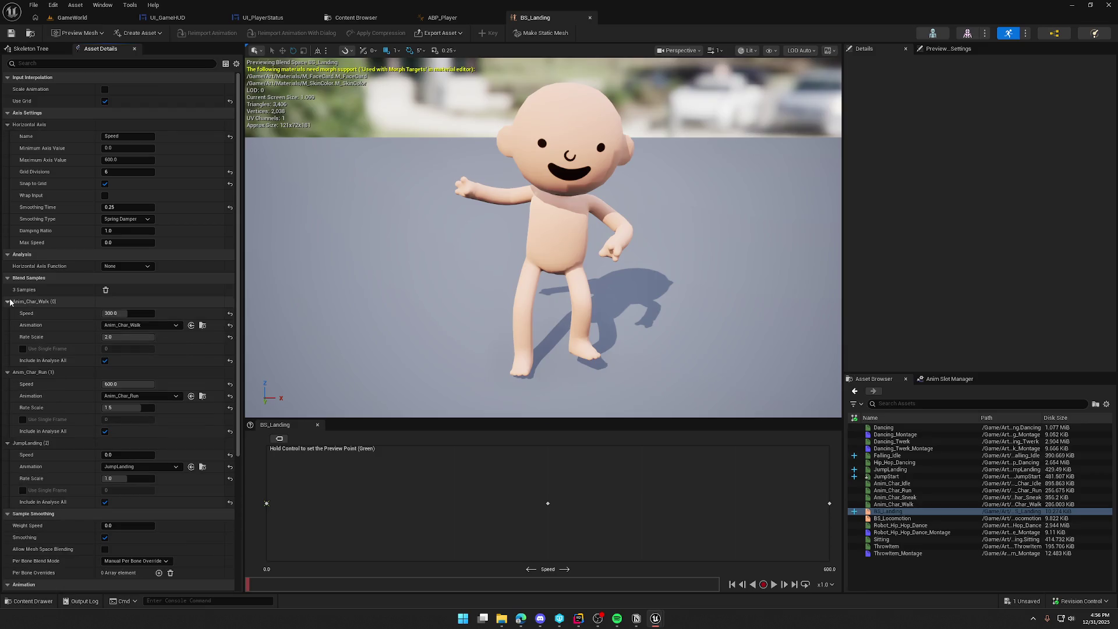
Step: Turn off BS_Landing's Loop option and save the blend space
scroll(58, 434, down, 6)
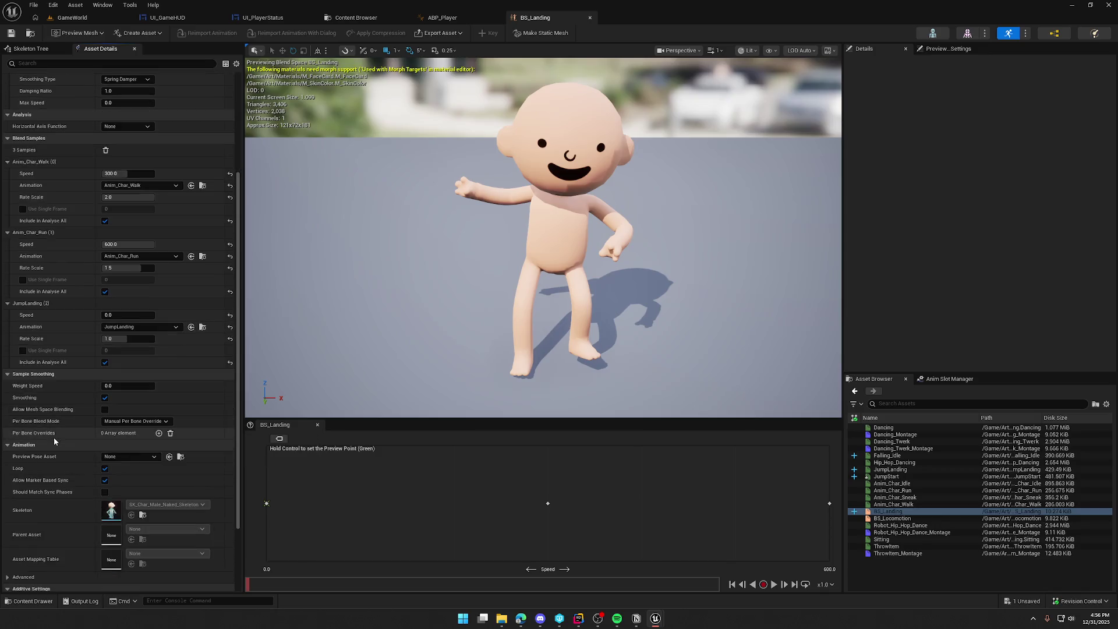
click(105, 412)
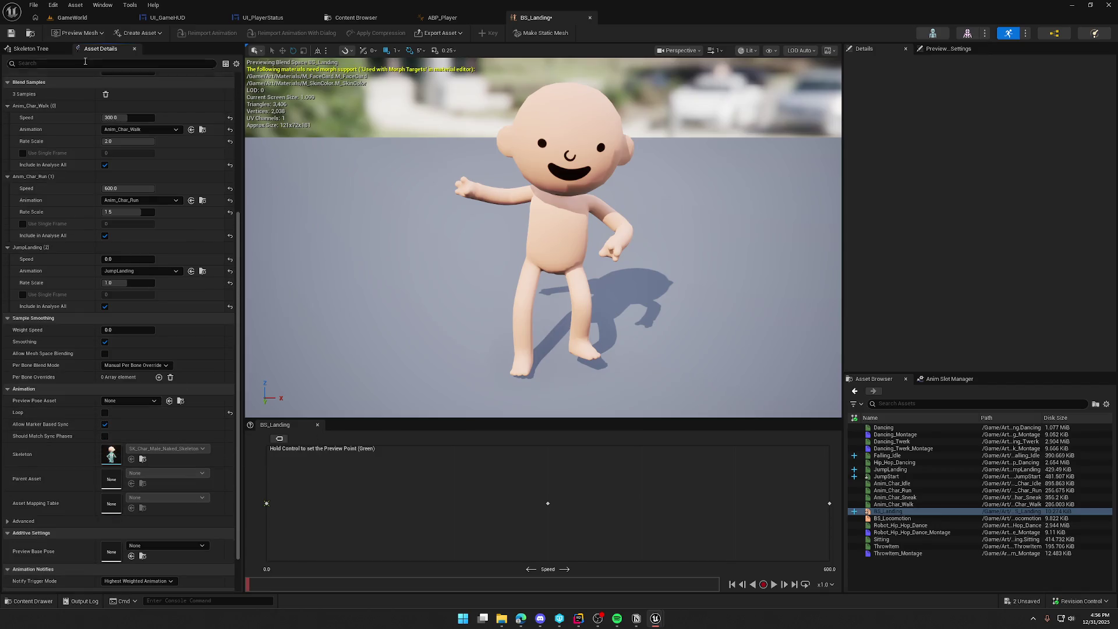
key(ctrl+s)
click(68, 18)
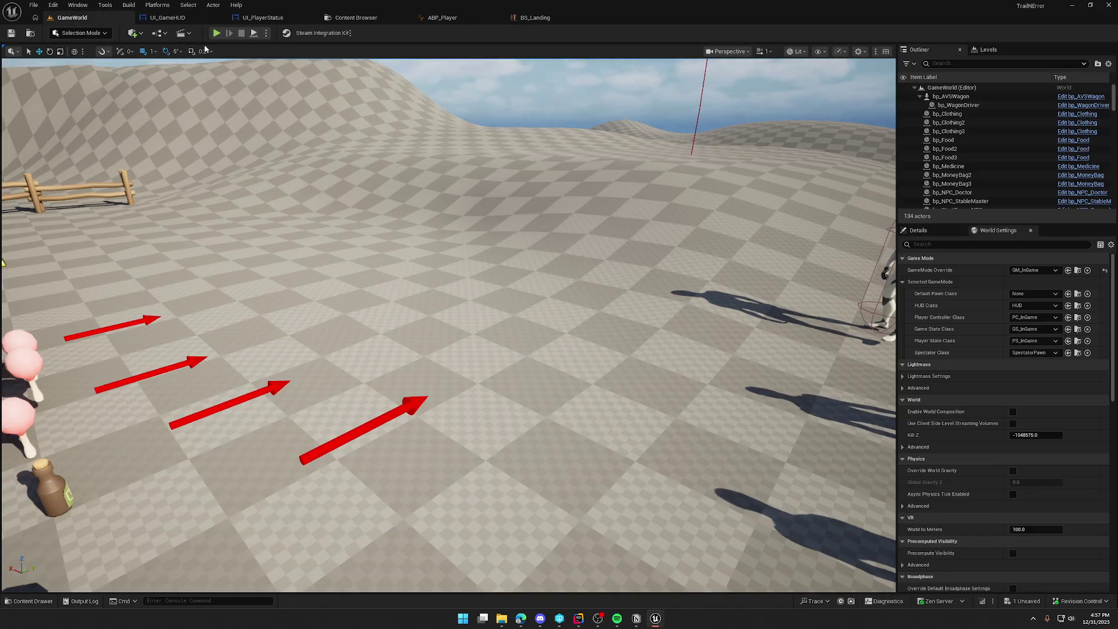
Step: Start a play session and test jumps, walking forward and jumping mid-walk
key(alt+p)
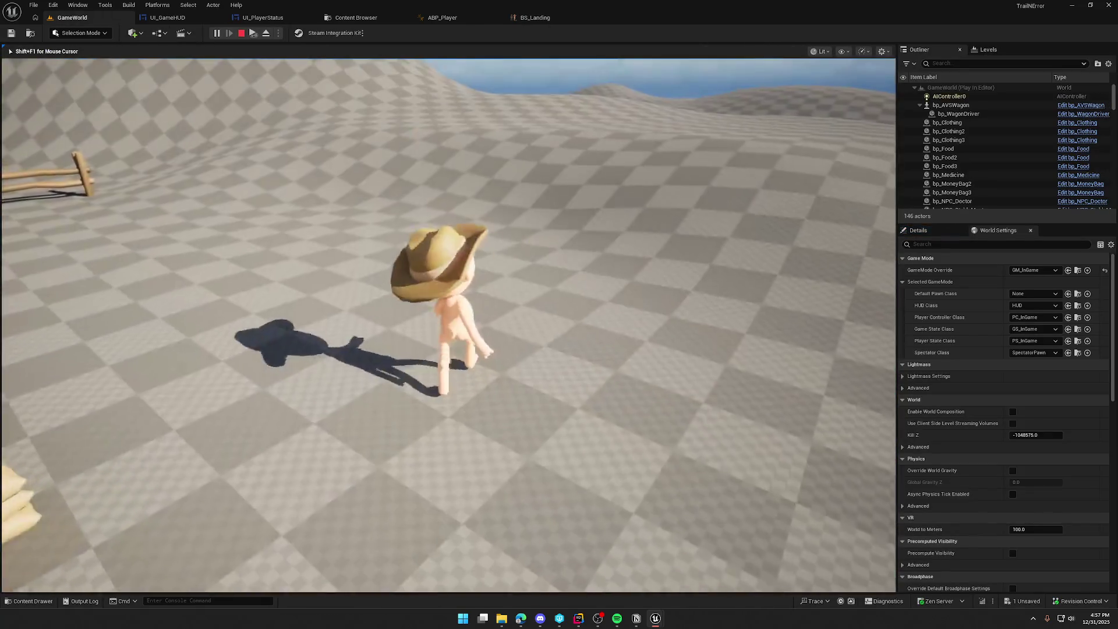
key(a)
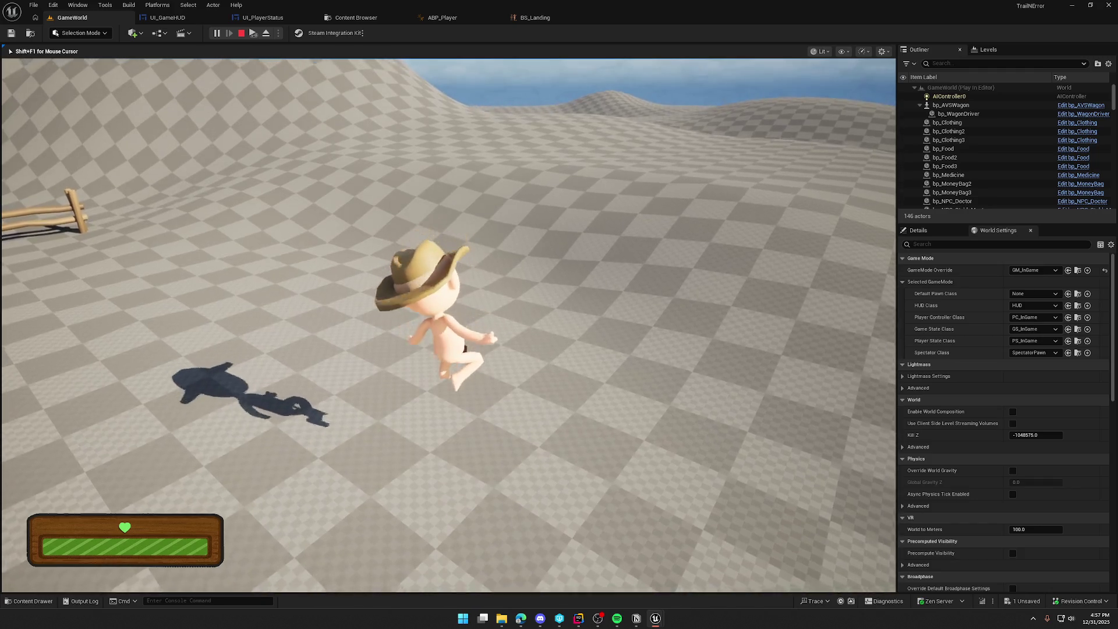
key(space)
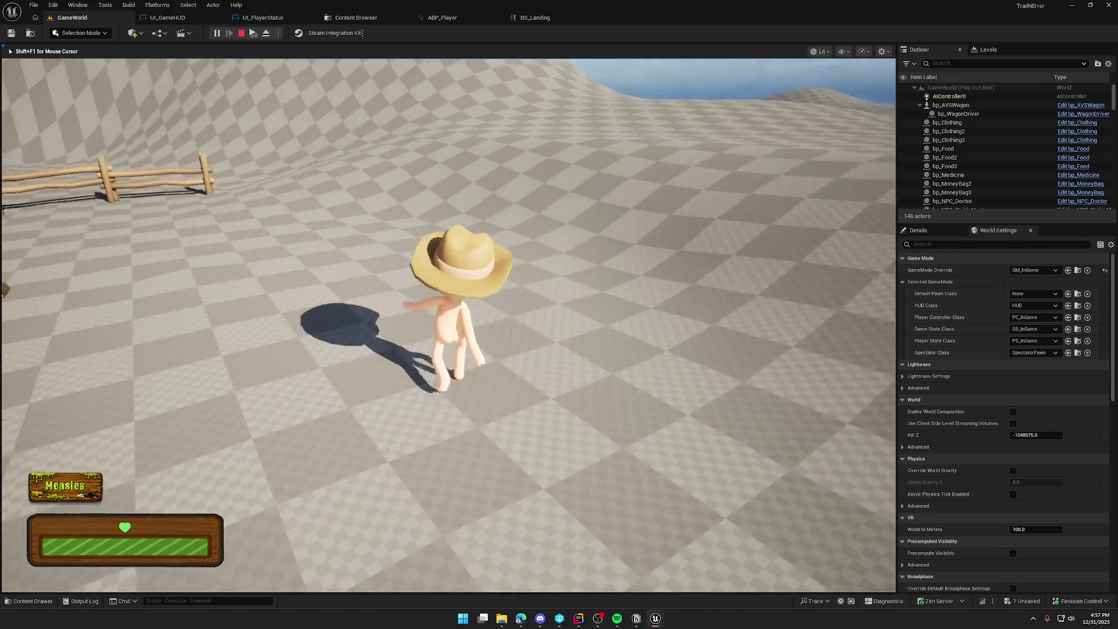
key(space)
key(w)
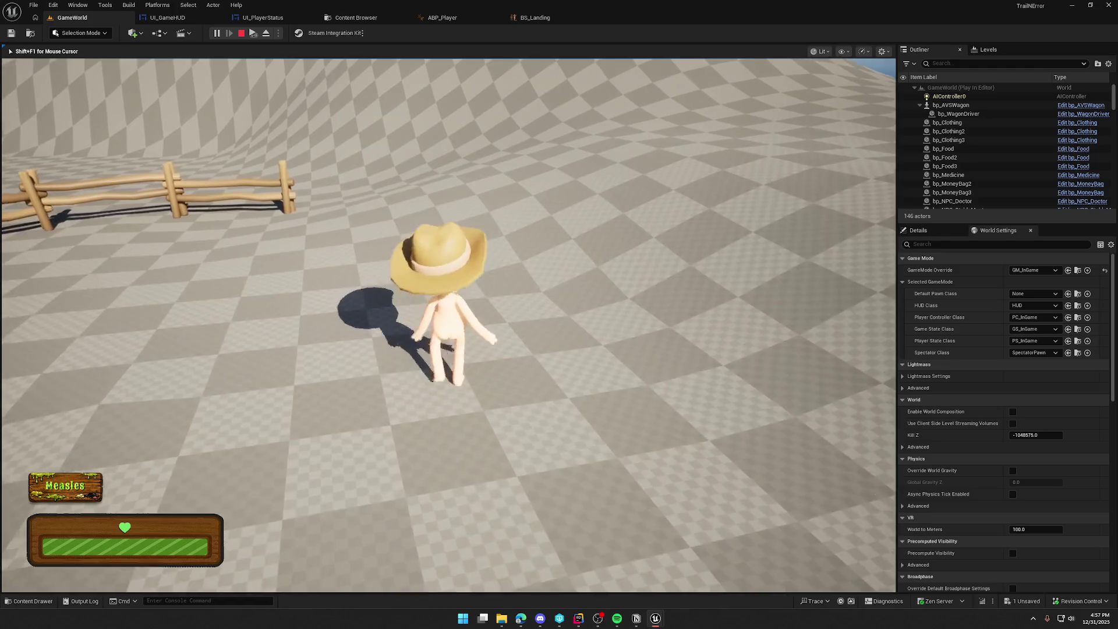
key(space)
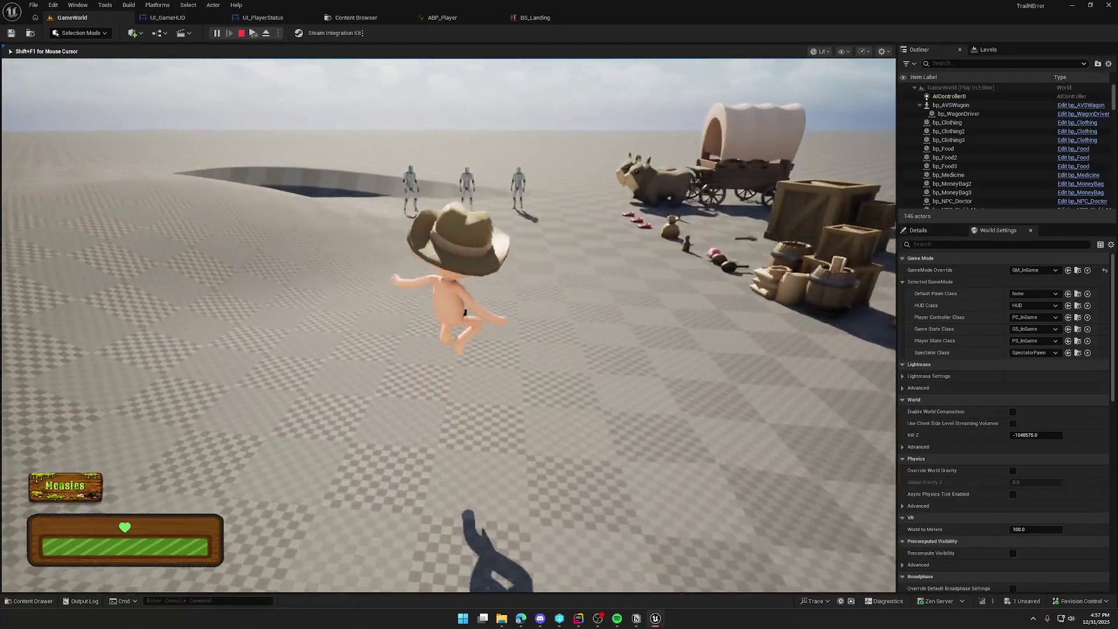
key(w)
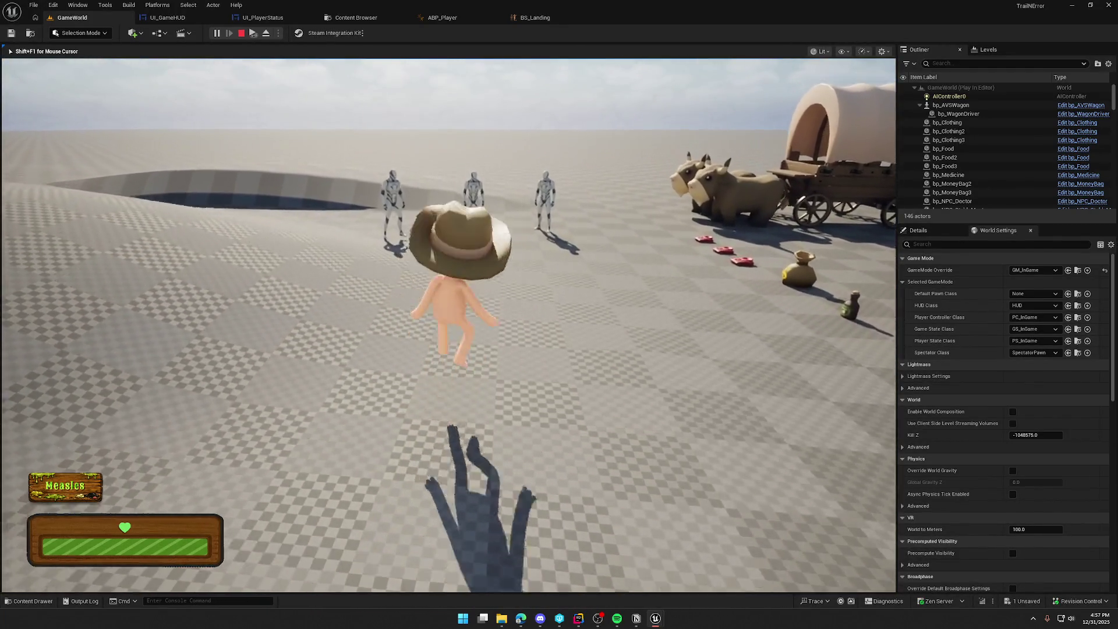
Step: Sprint toward the mannequins, jump once more, and stop the play session
key(shift)
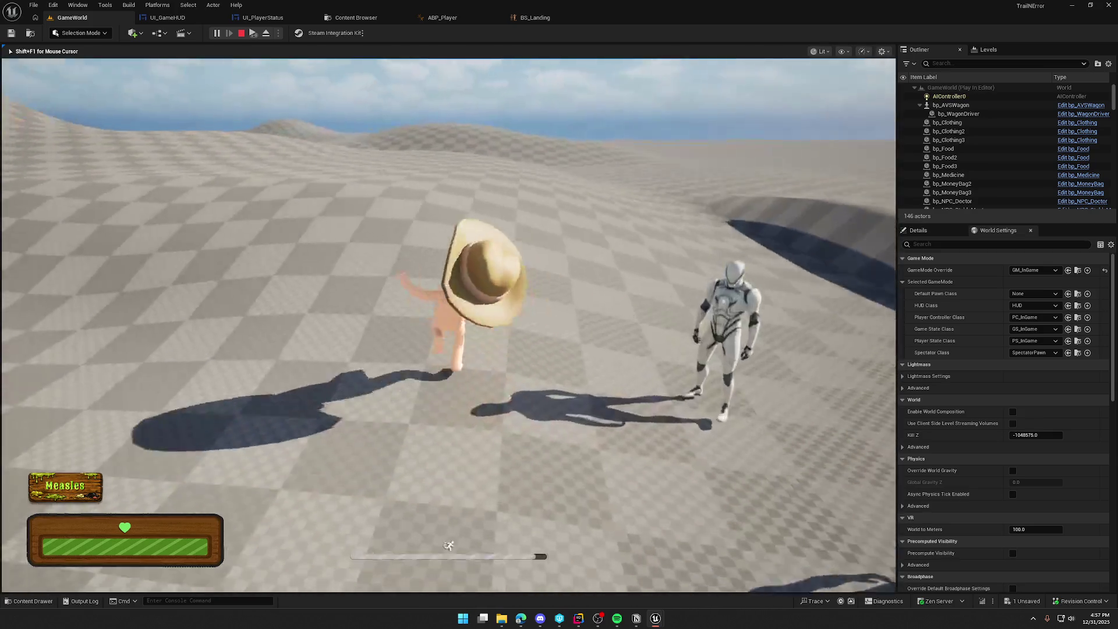
key(w)
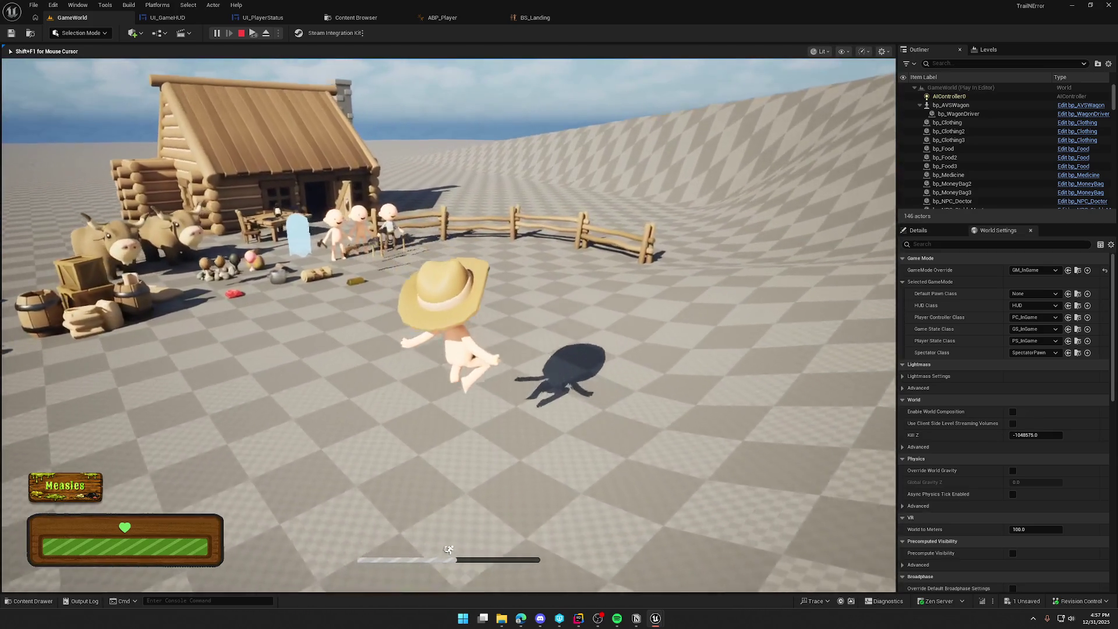
key(w)
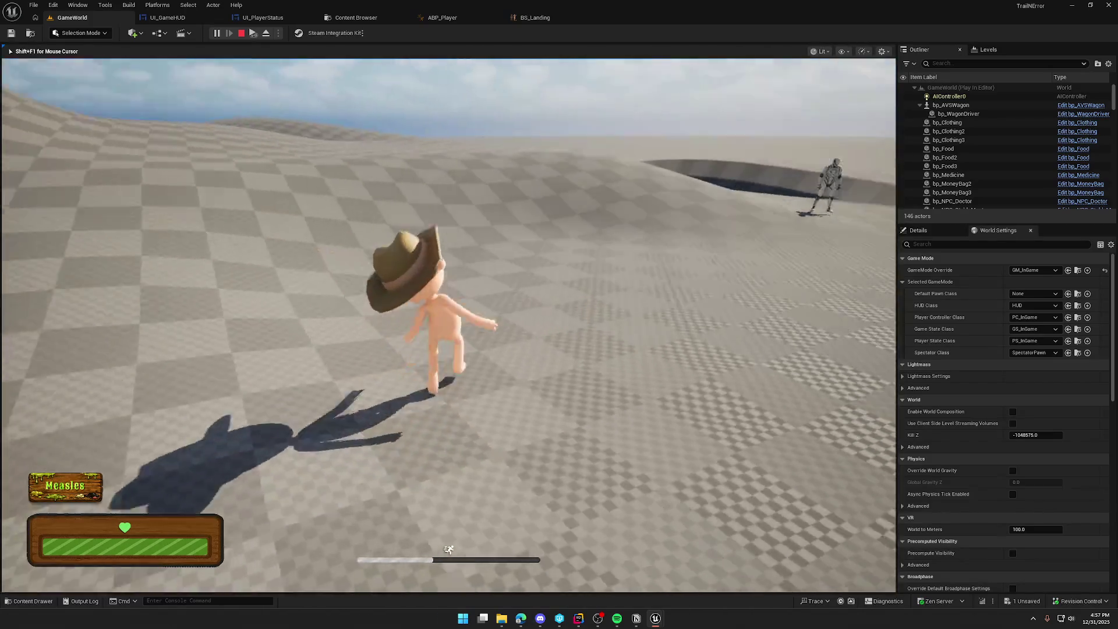
key(w)
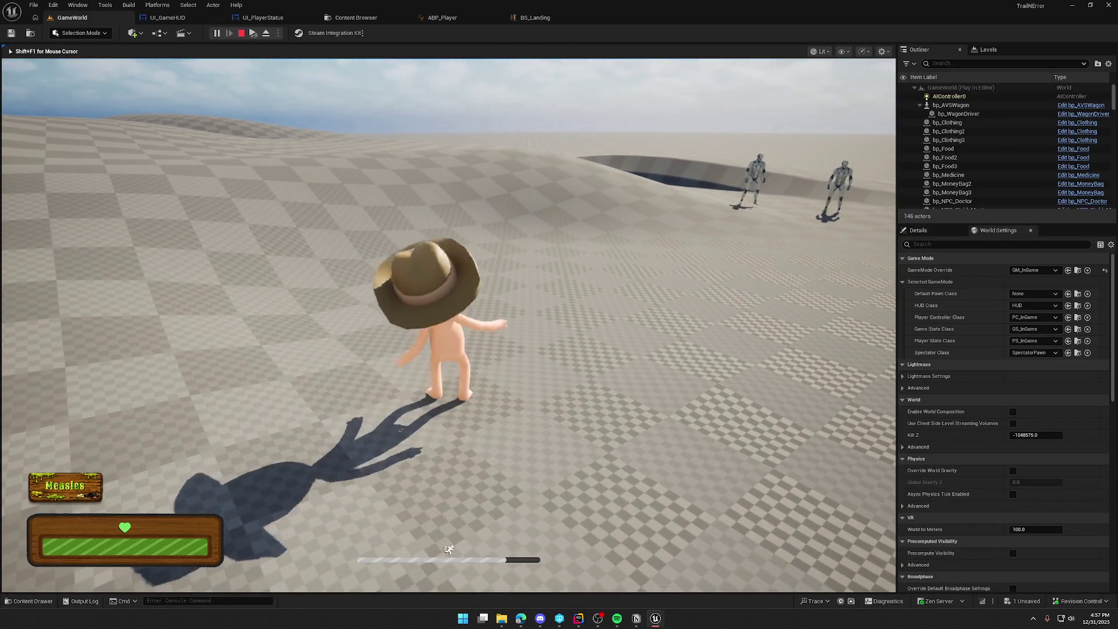
key(space)
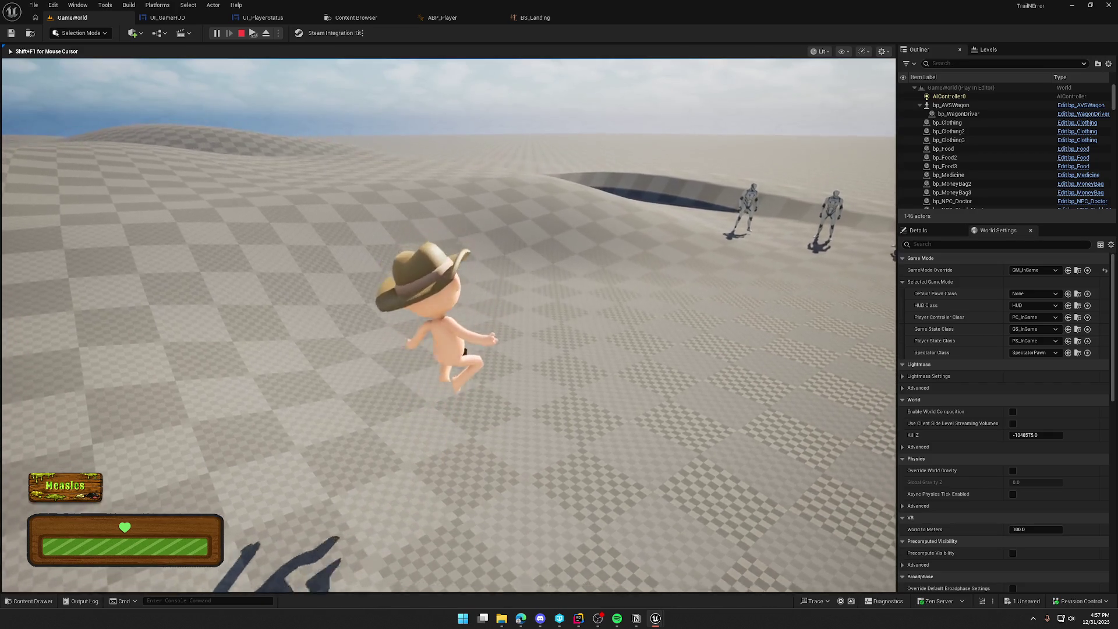
key(Escape)
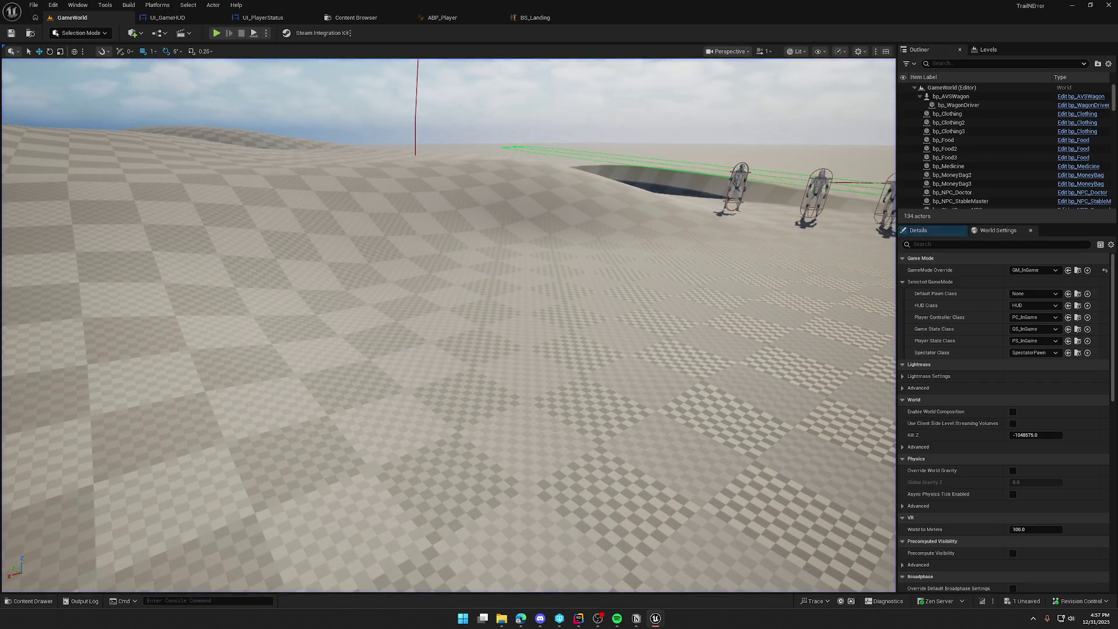
Step: Untick Loop on the Land state's BS_Landing player node and recompile ABP_Player
click(545, 18)
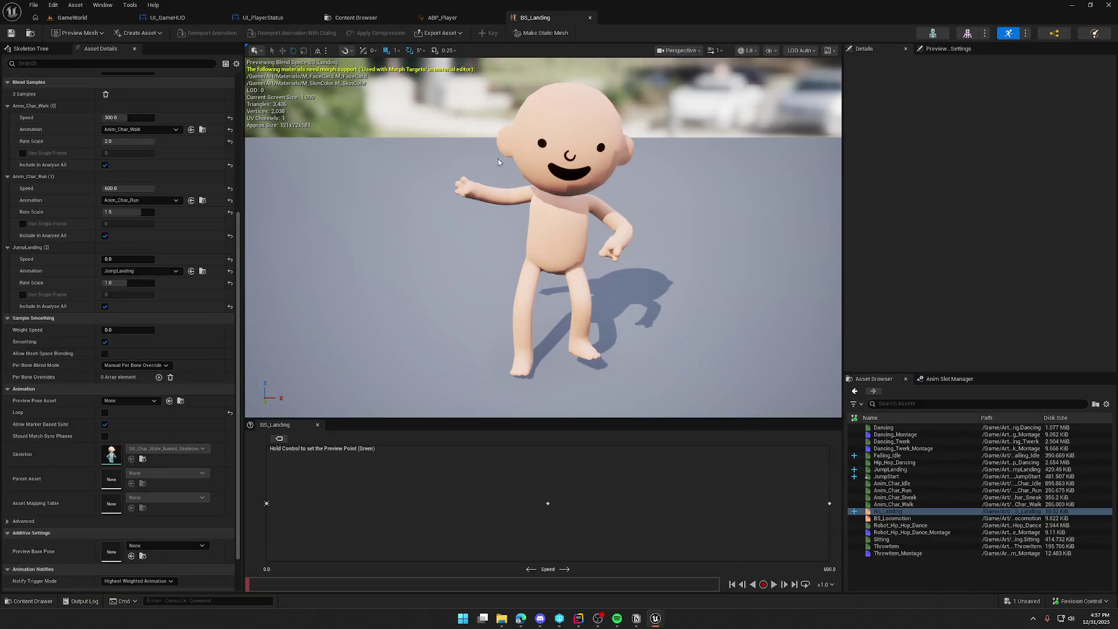
click(446, 19)
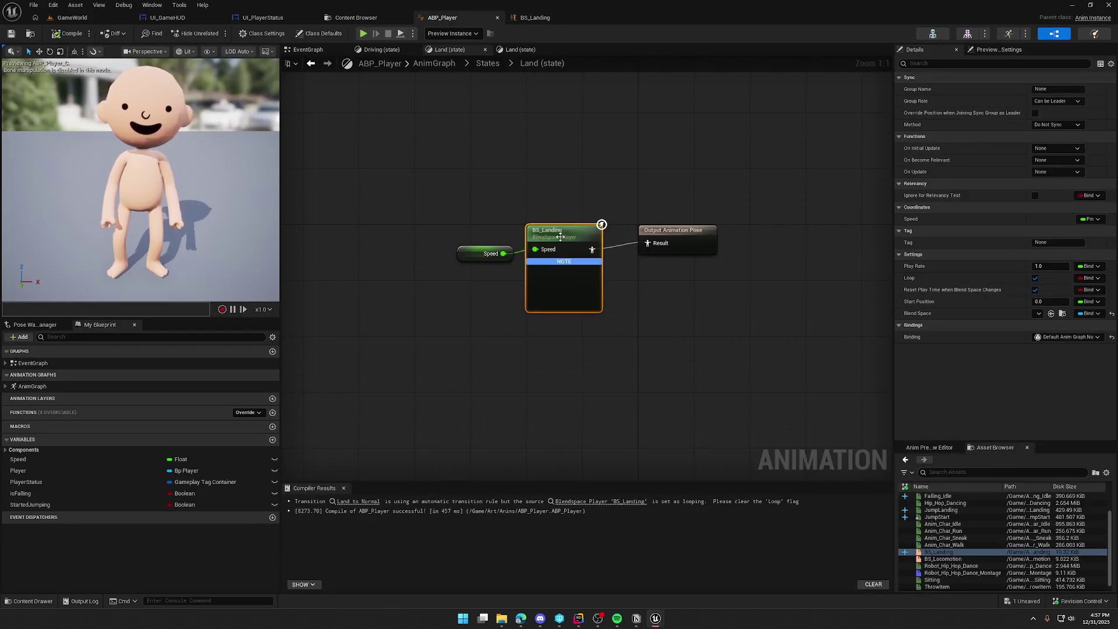
mouse_move(556, 260)
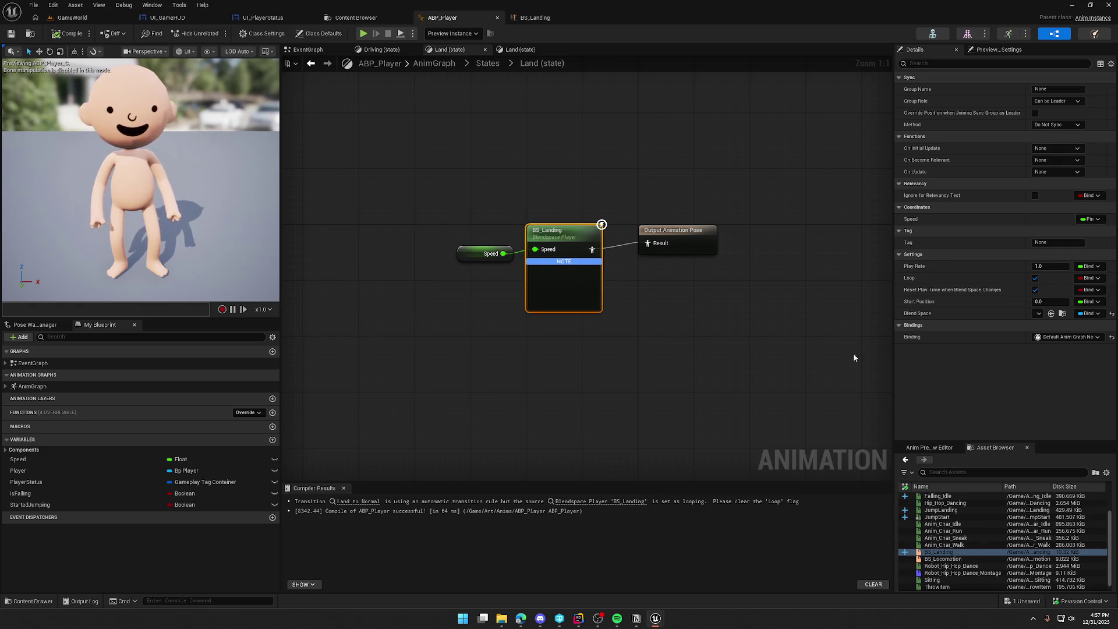
click(1035, 277)
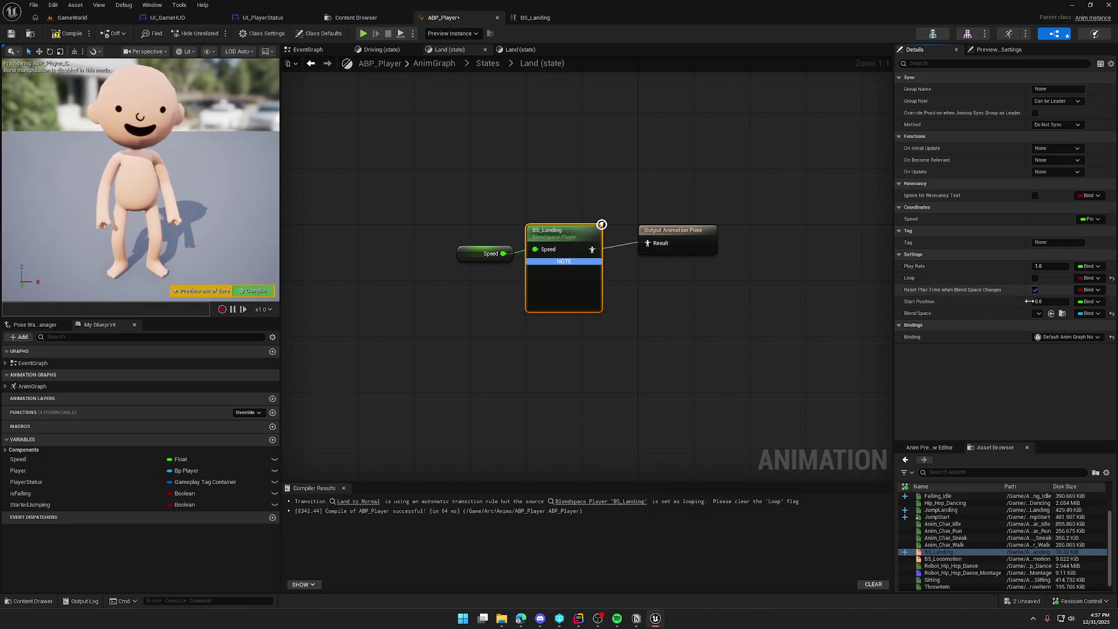
click(64, 34)
click(69, 18)
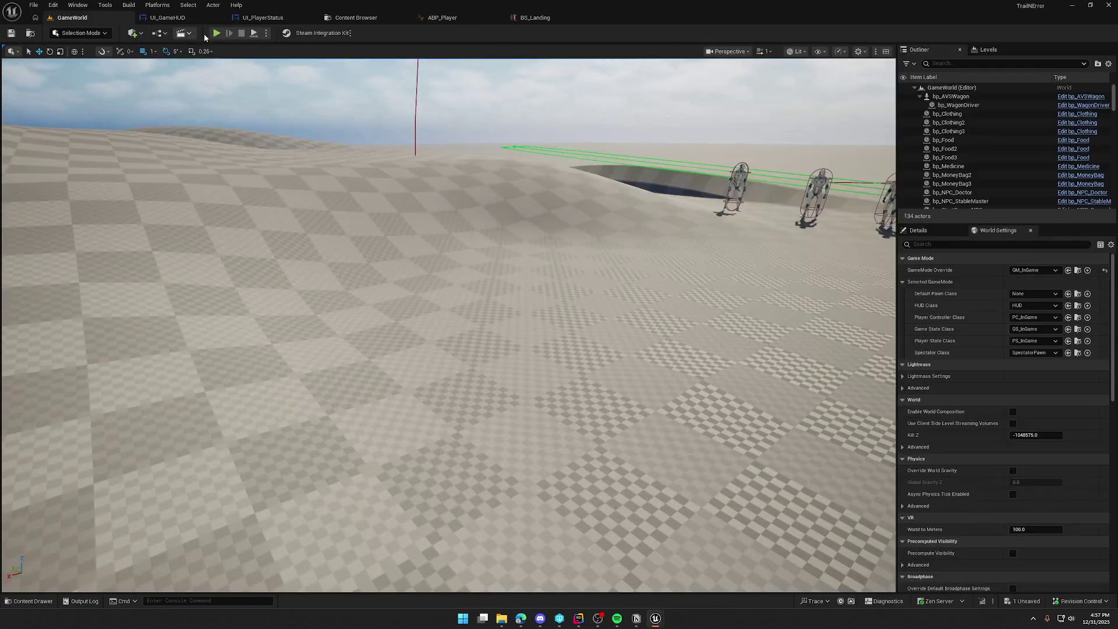
Step: Play-test jumps and sprinting to check landing after the loop fix, then bring up Mixamo
key(alt+p)
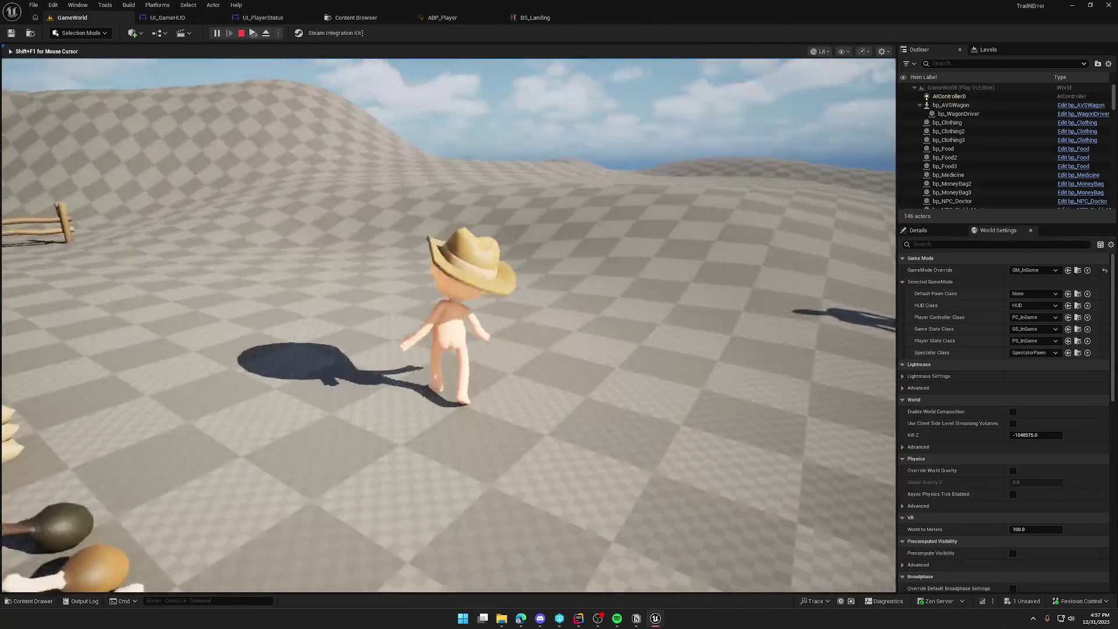
key(space)
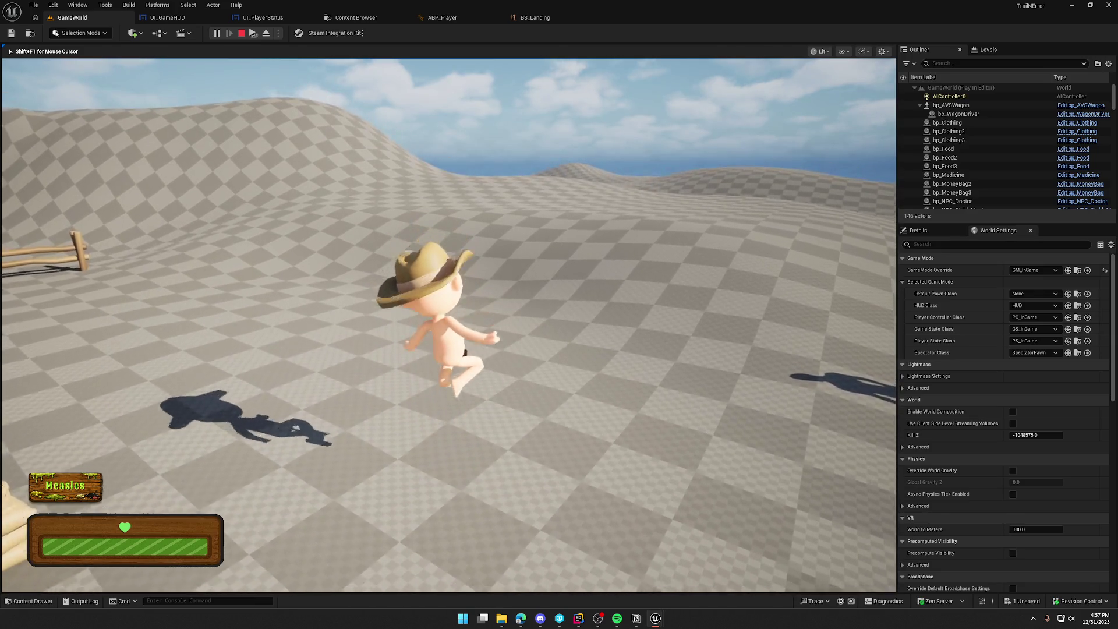
key(shift)
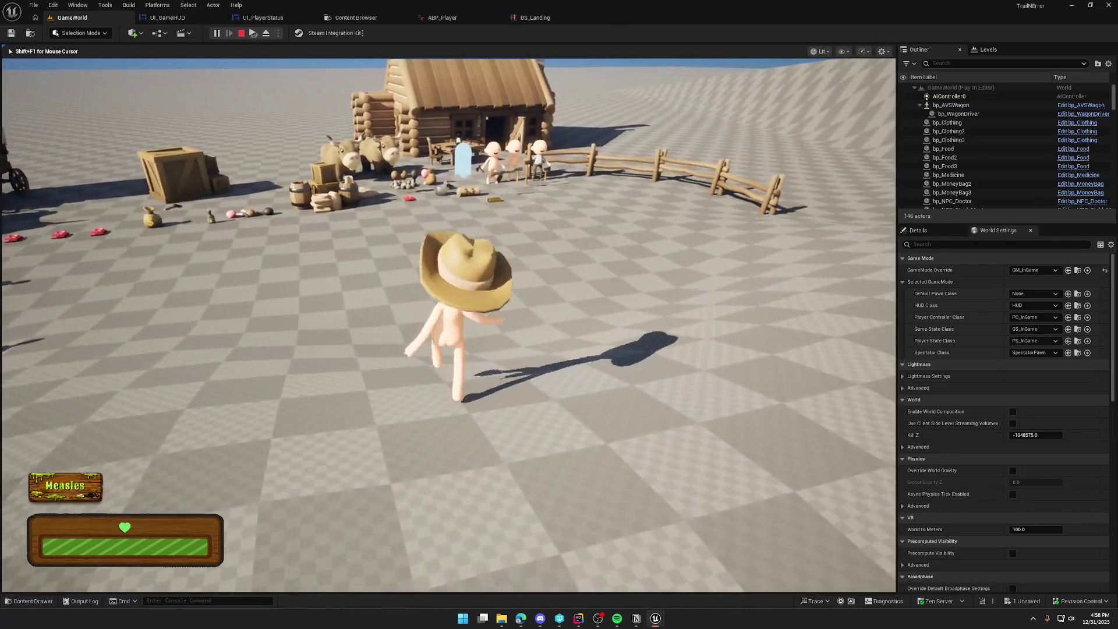
key(space)
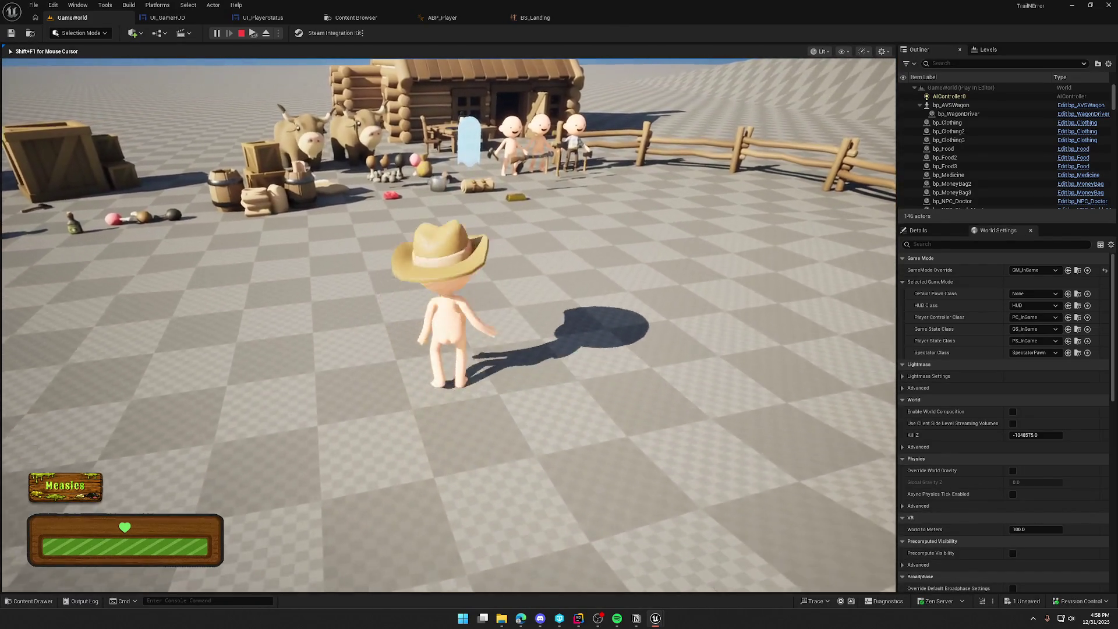
key(Escape)
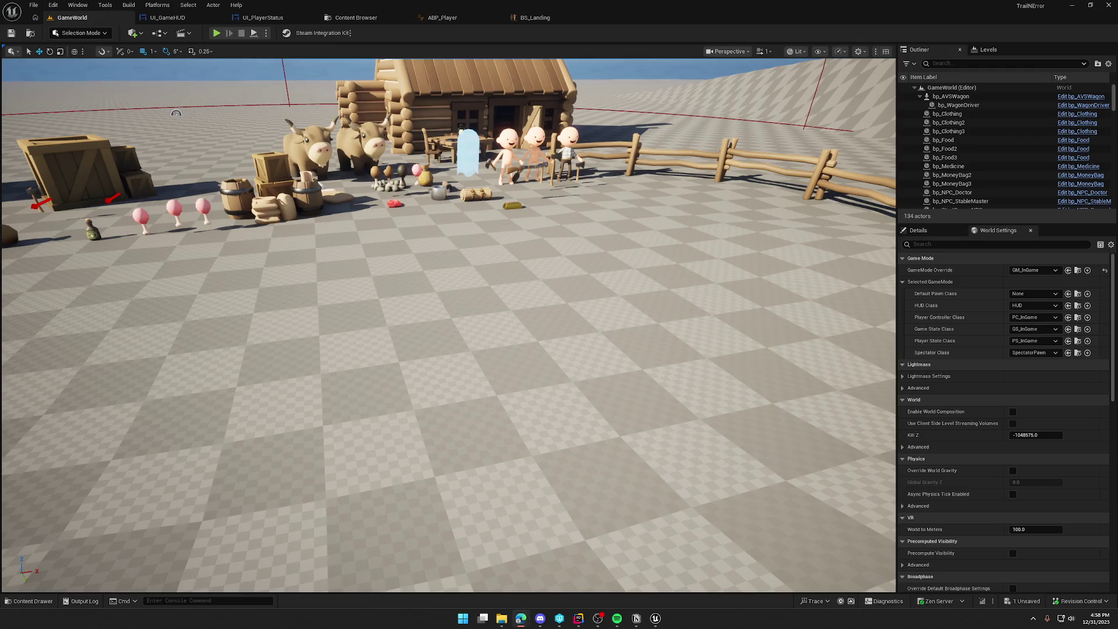
key(alt+Tab)
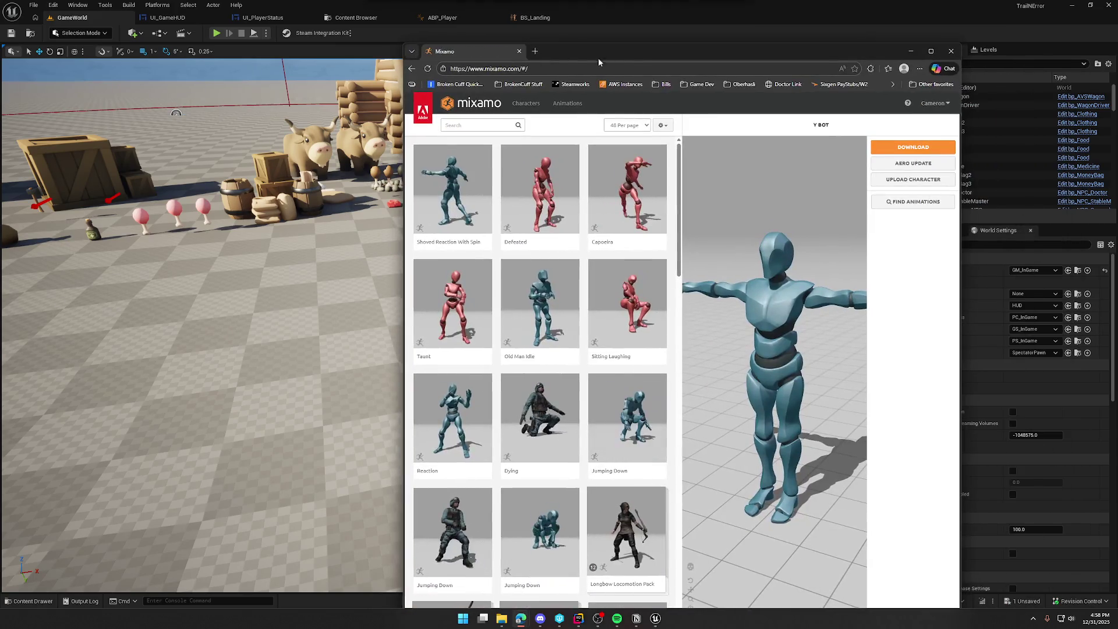
Step: Search Mixamo for 'falling', apply Falling to Y Bot, and set Body Angle to 100
double_click(638, 53)
click(73, 83)
text(falling)
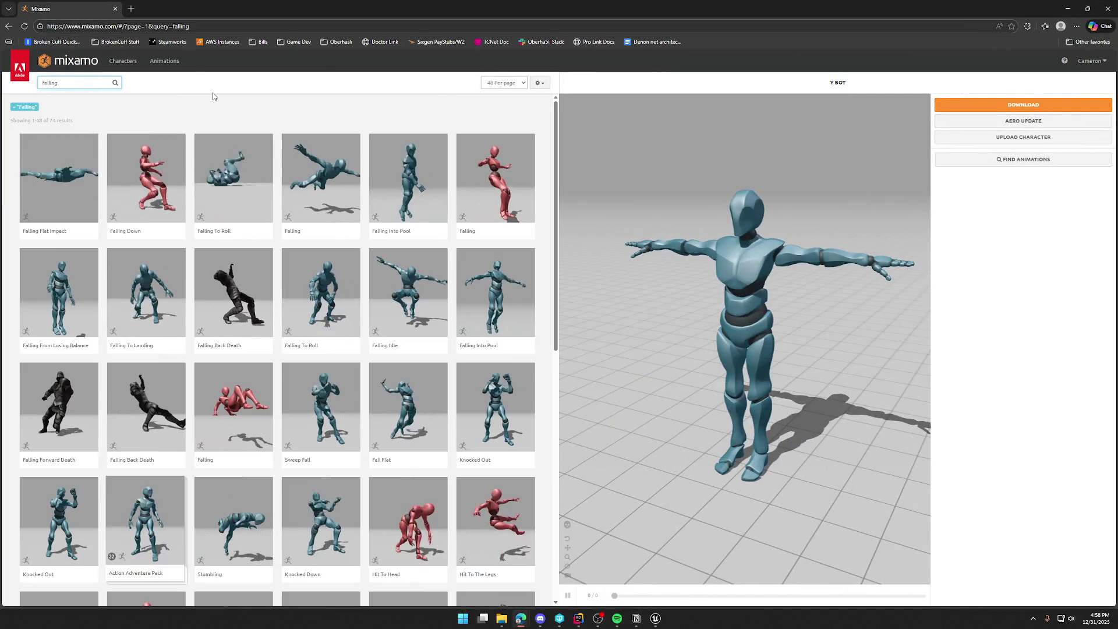
click(321, 173)
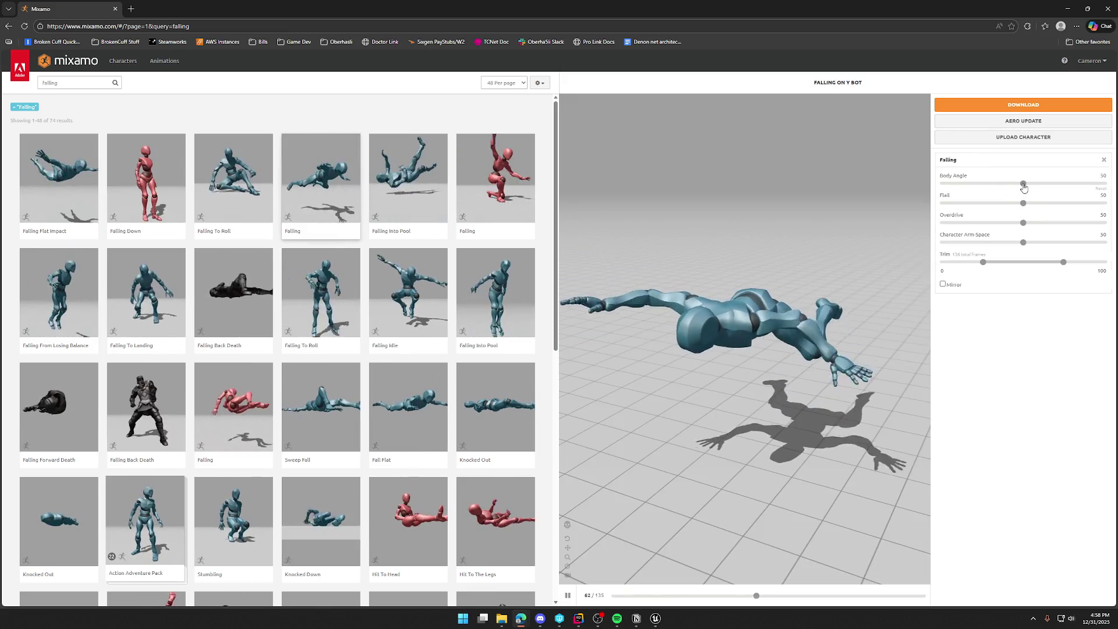
drag(1023, 184, 1104, 183)
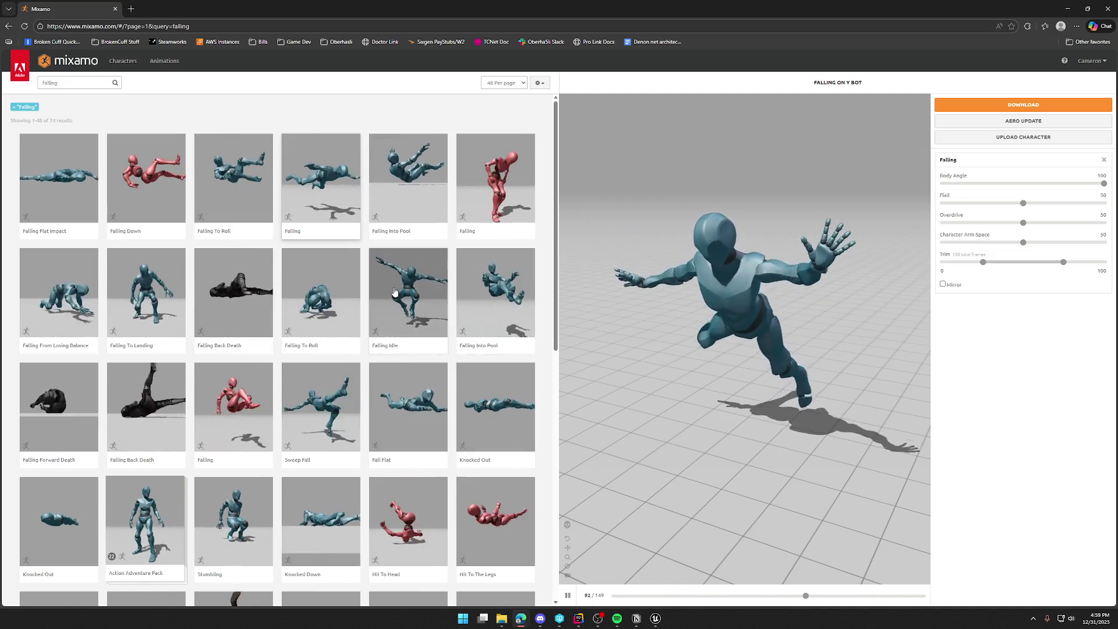
scroll(480, 334, down, 2)
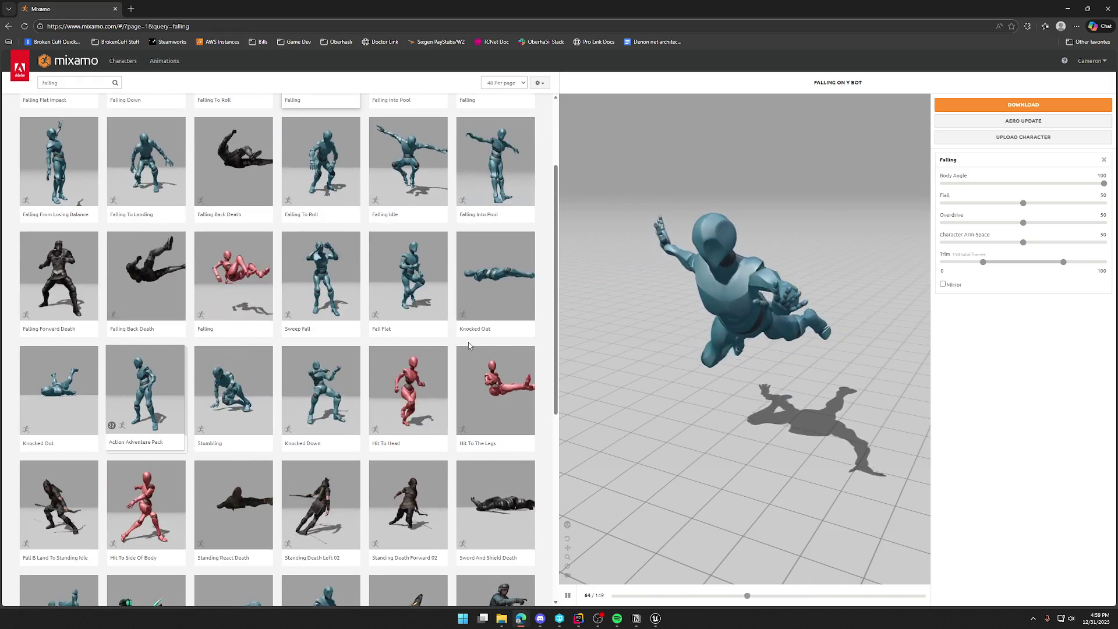
Step: Raise the Falling animation's Overdrive slider from 27 to 48
scroll(465, 347, down, 3)
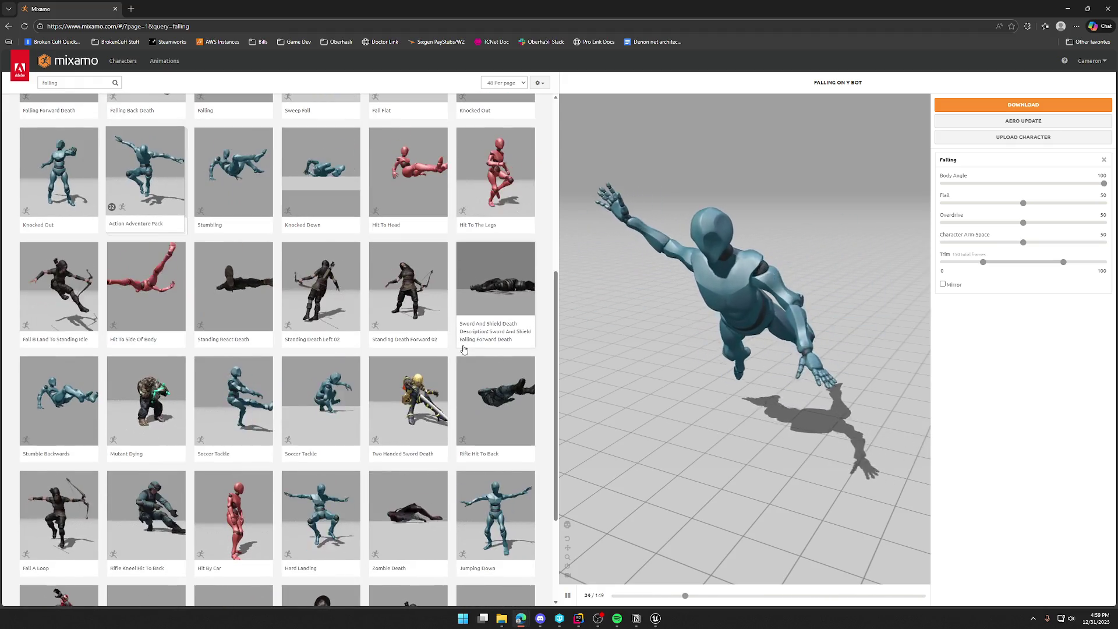
scroll(465, 348, down, 3)
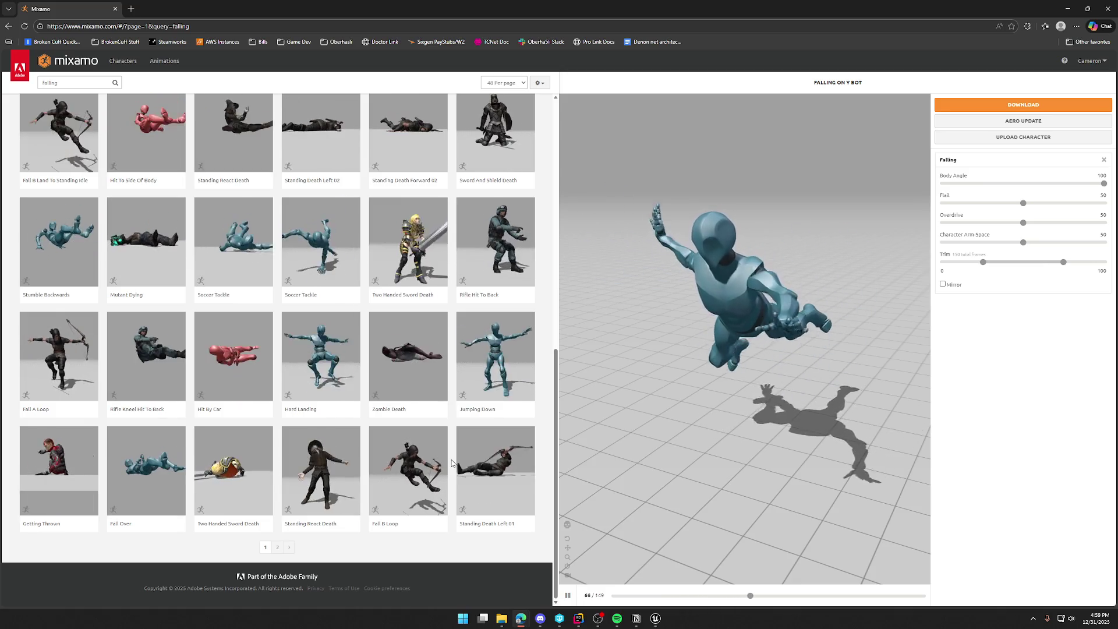
scroll(452, 463, up, 3)
scroll(452, 463, up, 6)
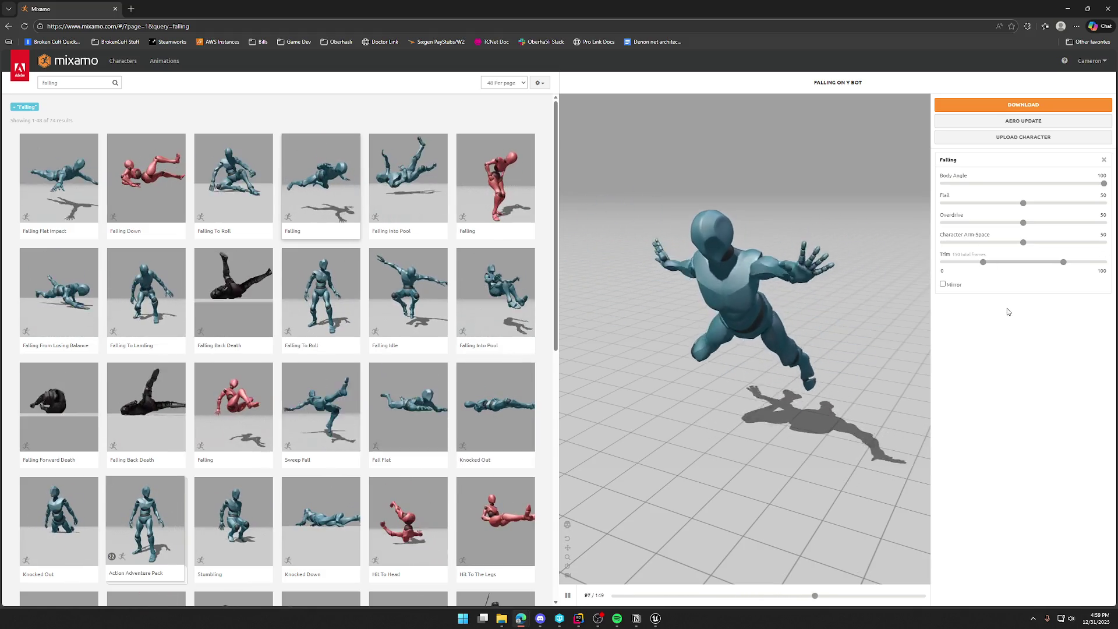
click(1024, 225)
drag(1074, 229, 1015, 228)
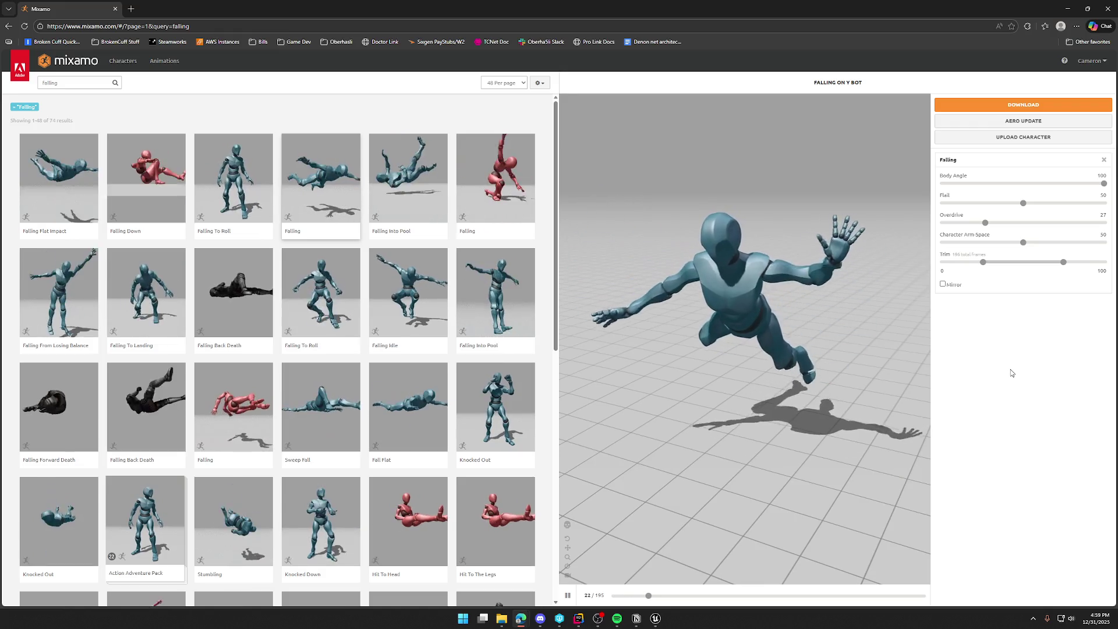
drag(990, 225, 1020, 224)
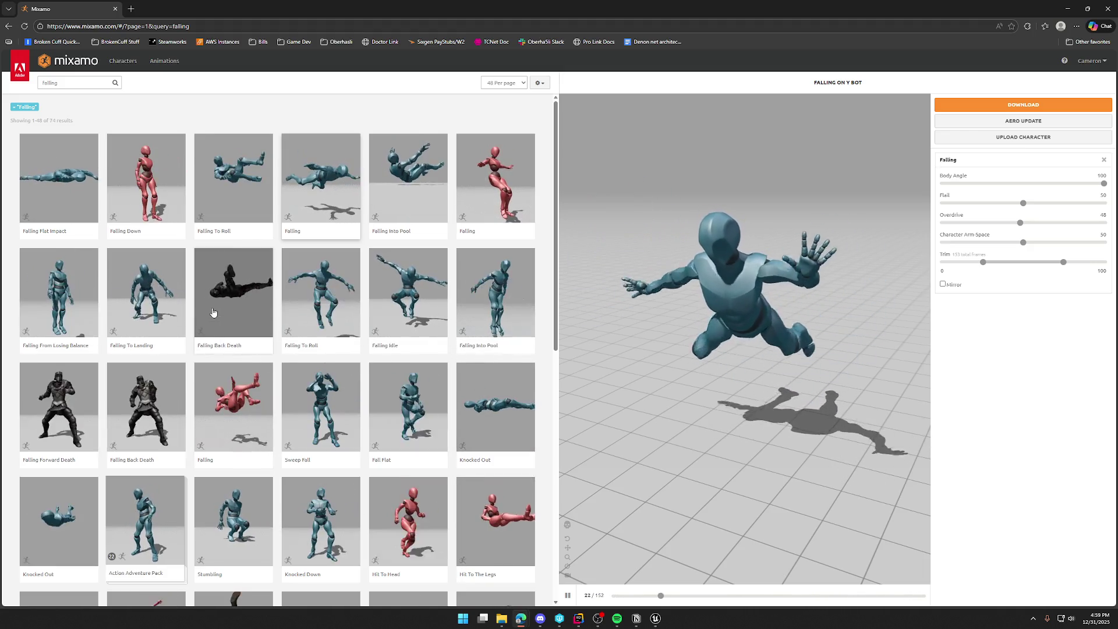
Step: Search Mixamo for 'jump' and preview the Jumping and Jump animations on Y Bot
click(71, 84)
key(BackSpace)
key(BackSpace)
key(BackSpace)
key(BackSpace)
key(BackSpace)
key(BackSpace)
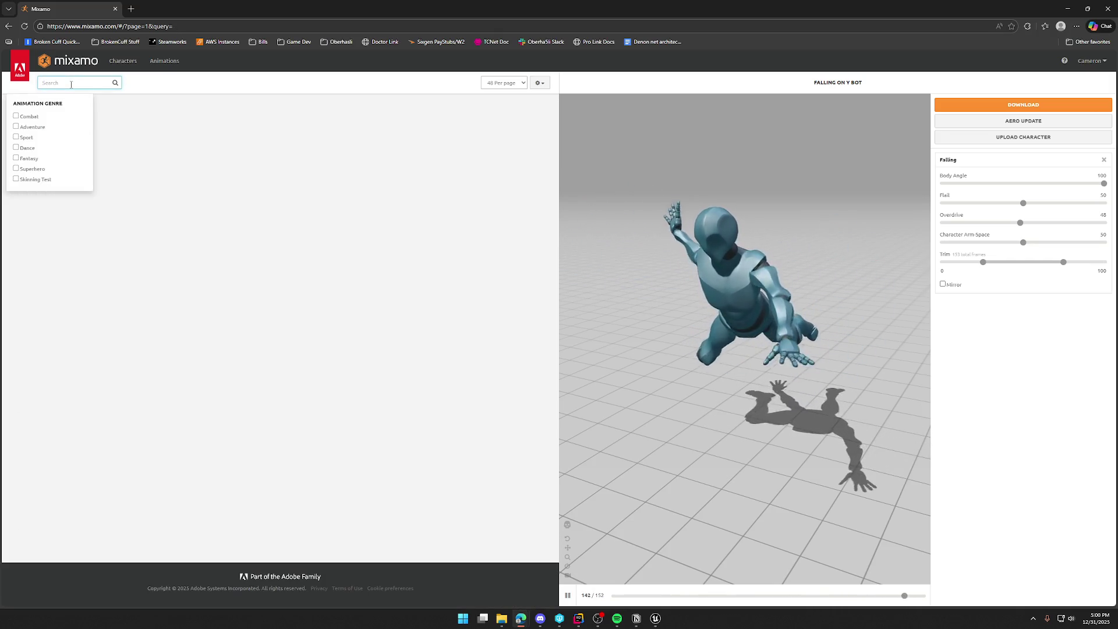
text(jump)
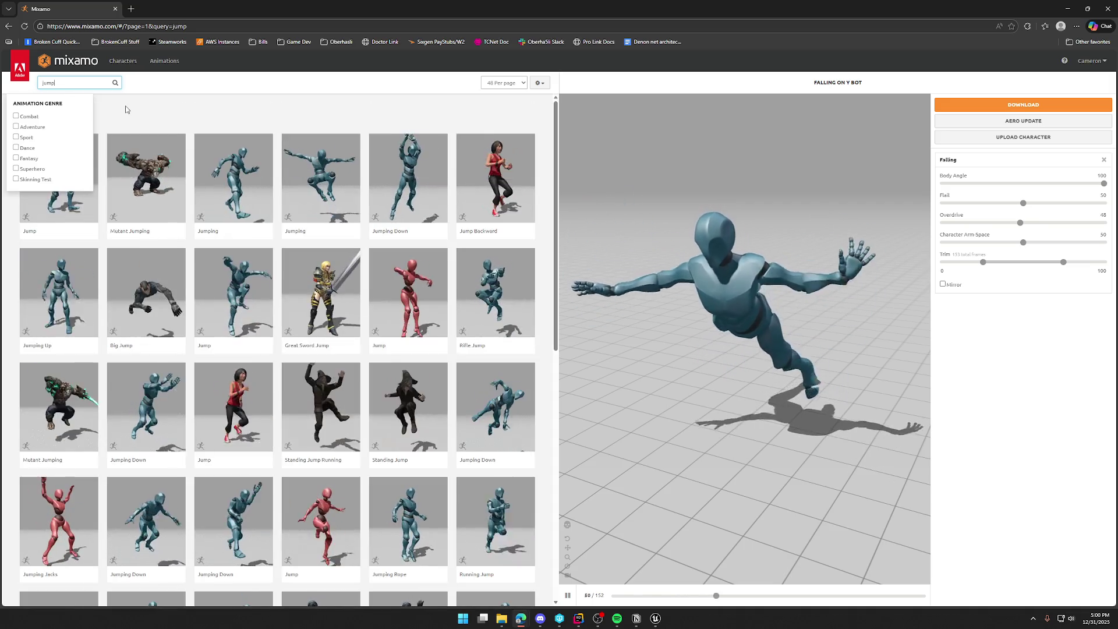
click(181, 96)
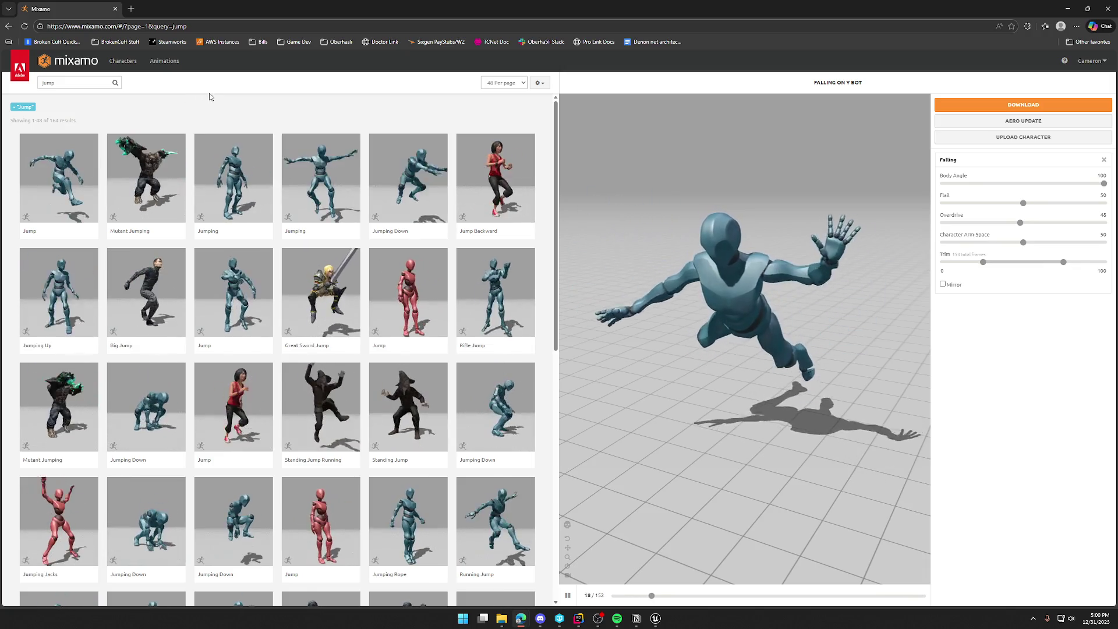
click(330, 177)
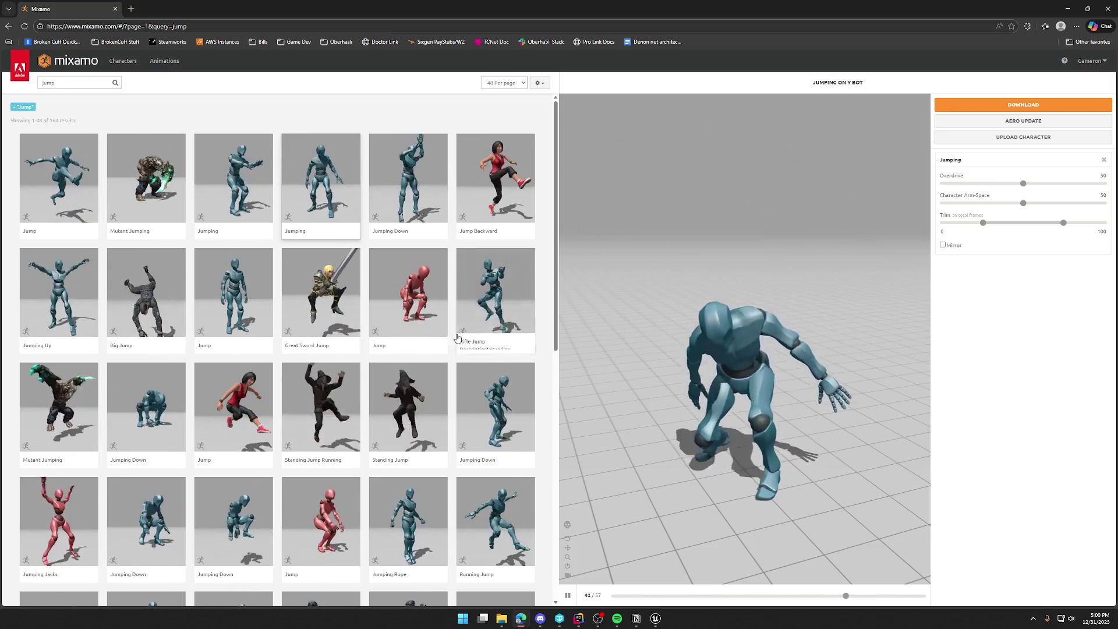
click(233, 300)
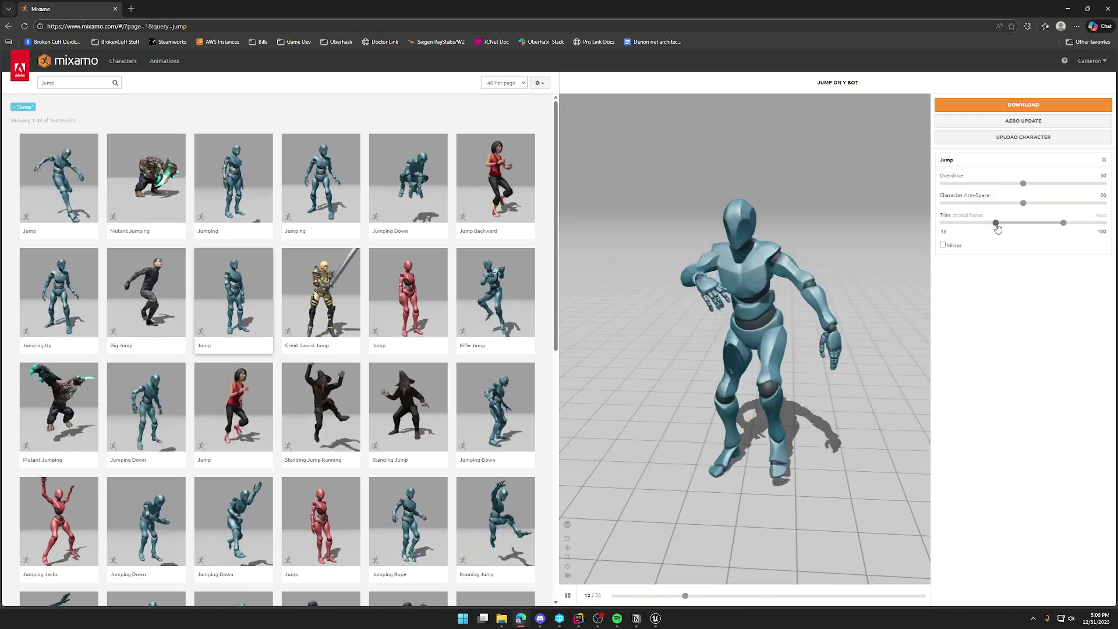
Step: Trim the Jump animation to frames 49–60 and slow it to Overdrive 20
drag(998, 229, 1024, 229)
click(1046, 227)
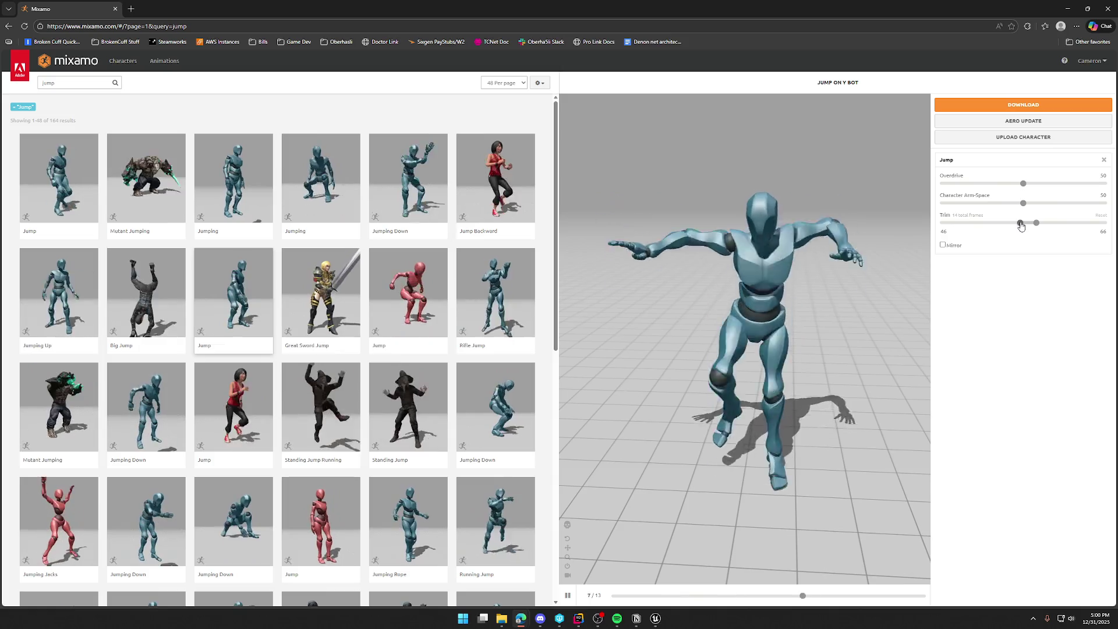
drag(1021, 226, 1031, 228)
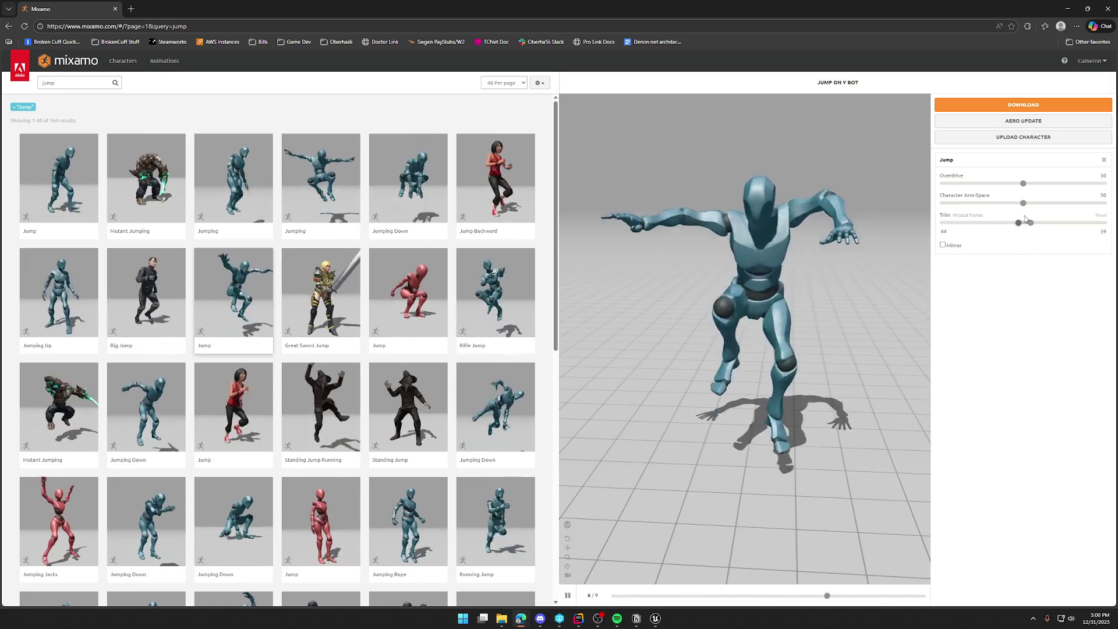
drag(1023, 184, 948, 183)
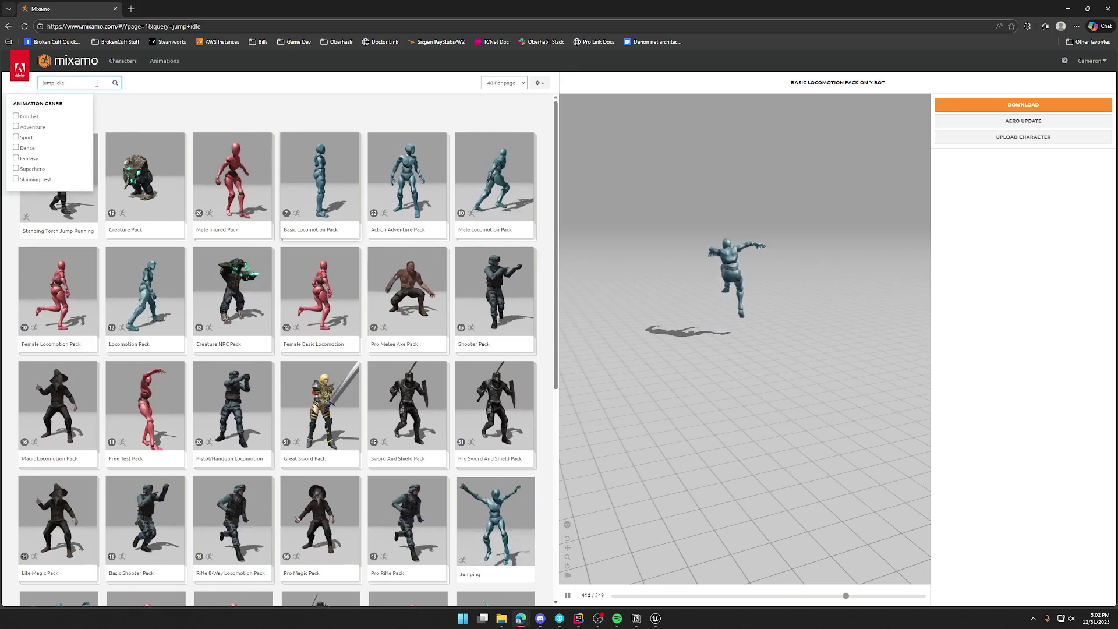
Step: Run the 'jump' search and scroll through its 164 results and back up
key(Return)
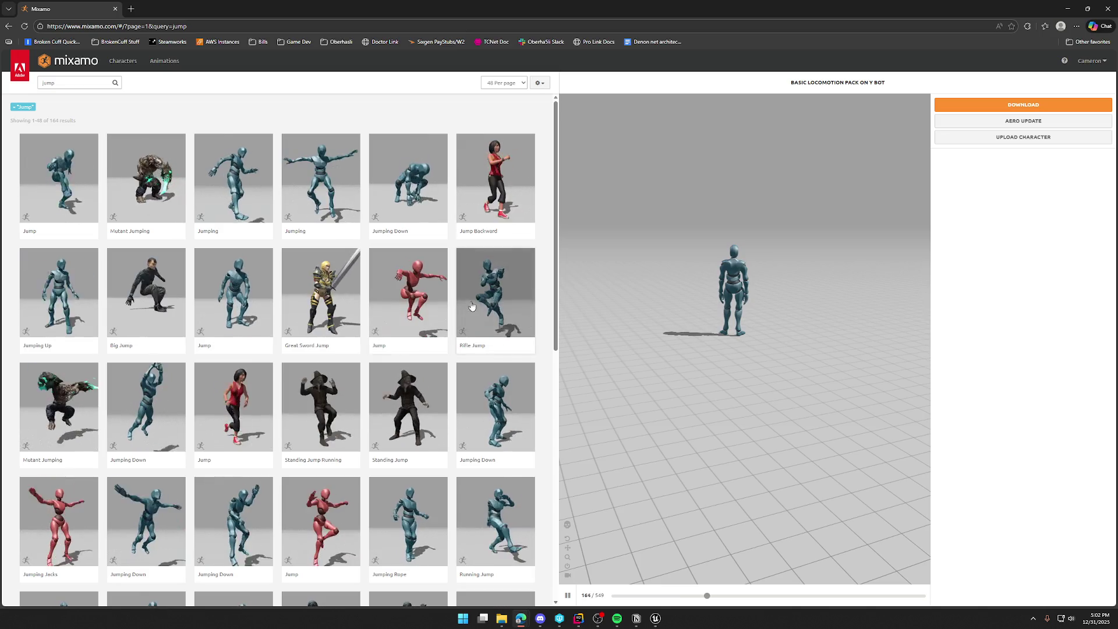
scroll(523, 351, down, 3)
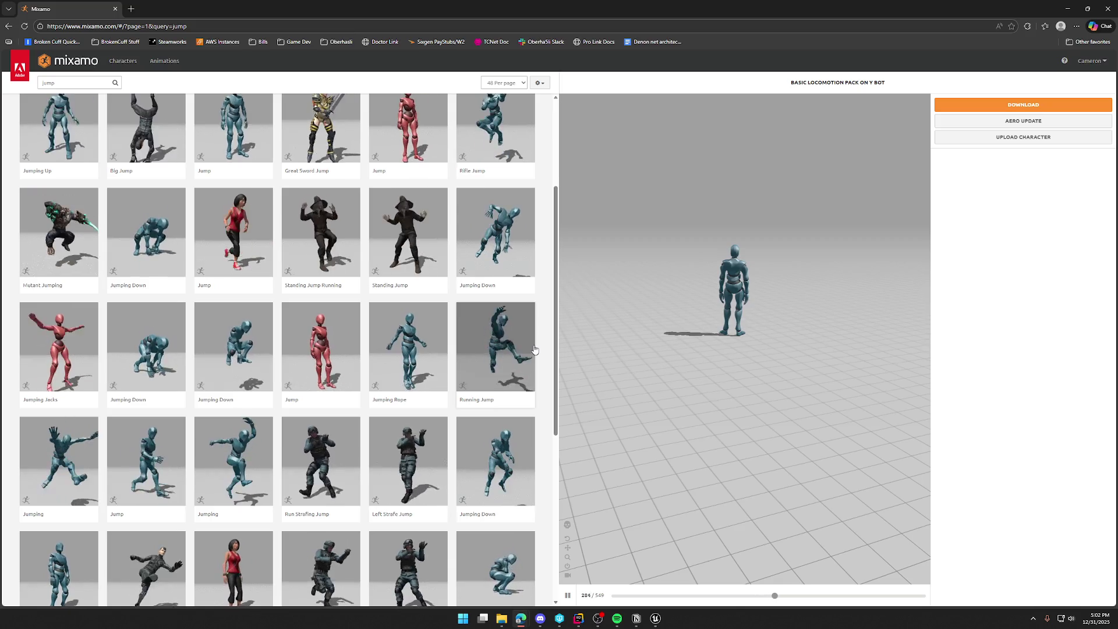
scroll(535, 350, down, 3)
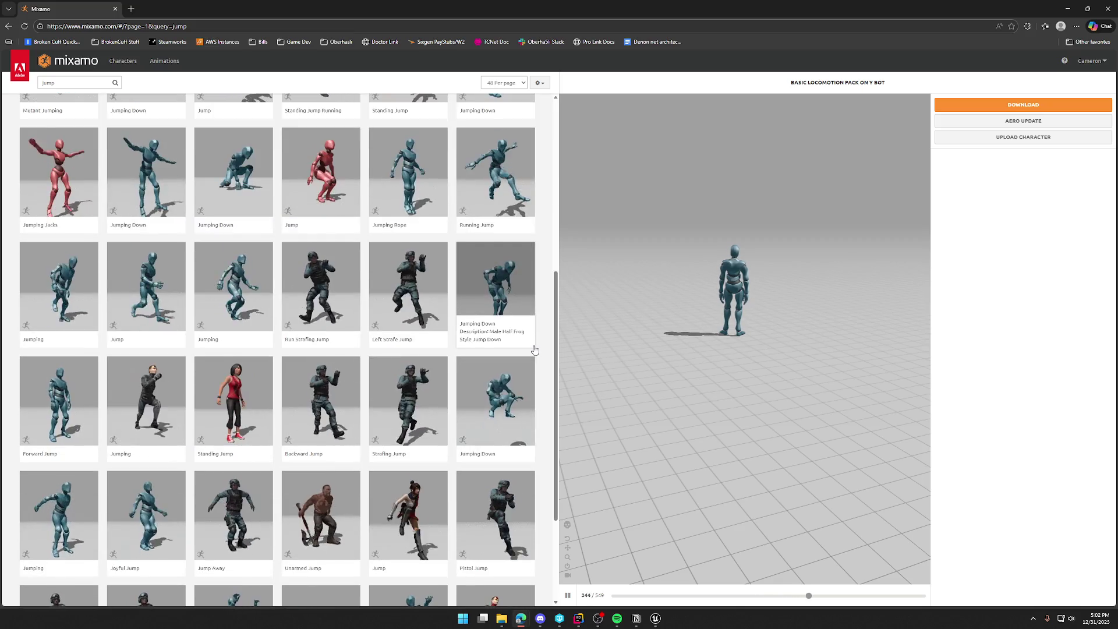
scroll(543, 331, down, 3)
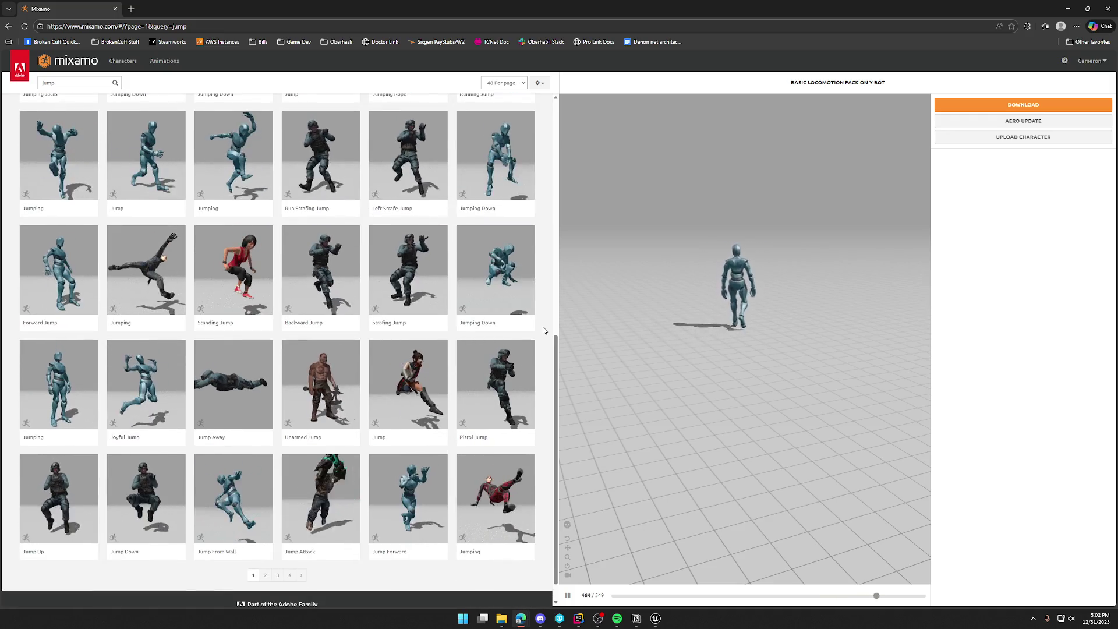
scroll(543, 330, down, 1)
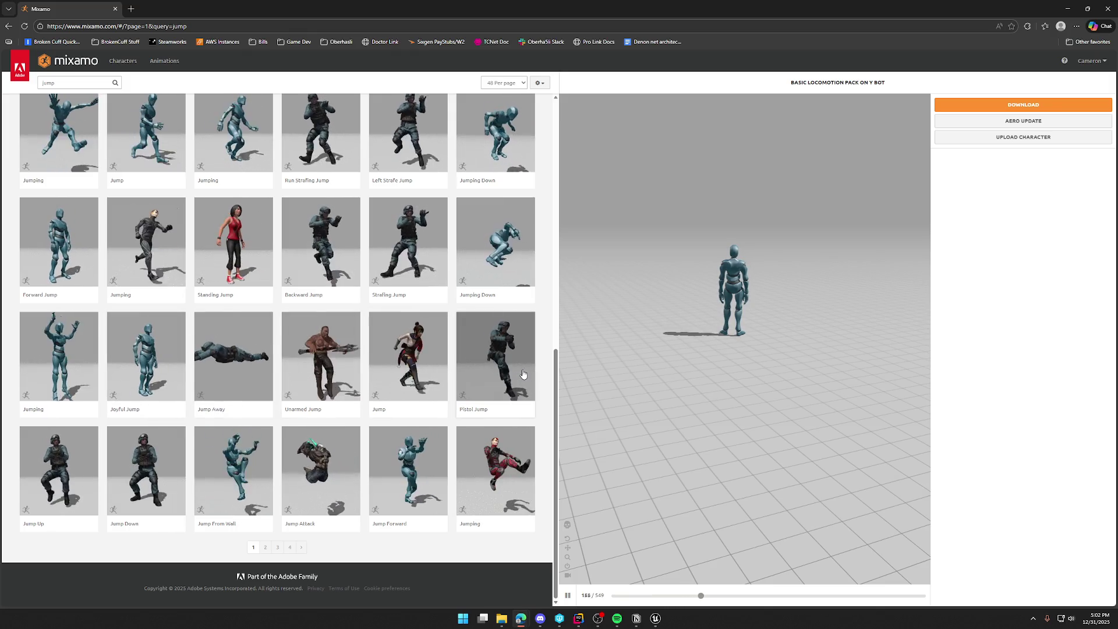
scroll(523, 374, up, 15)
text(fall)
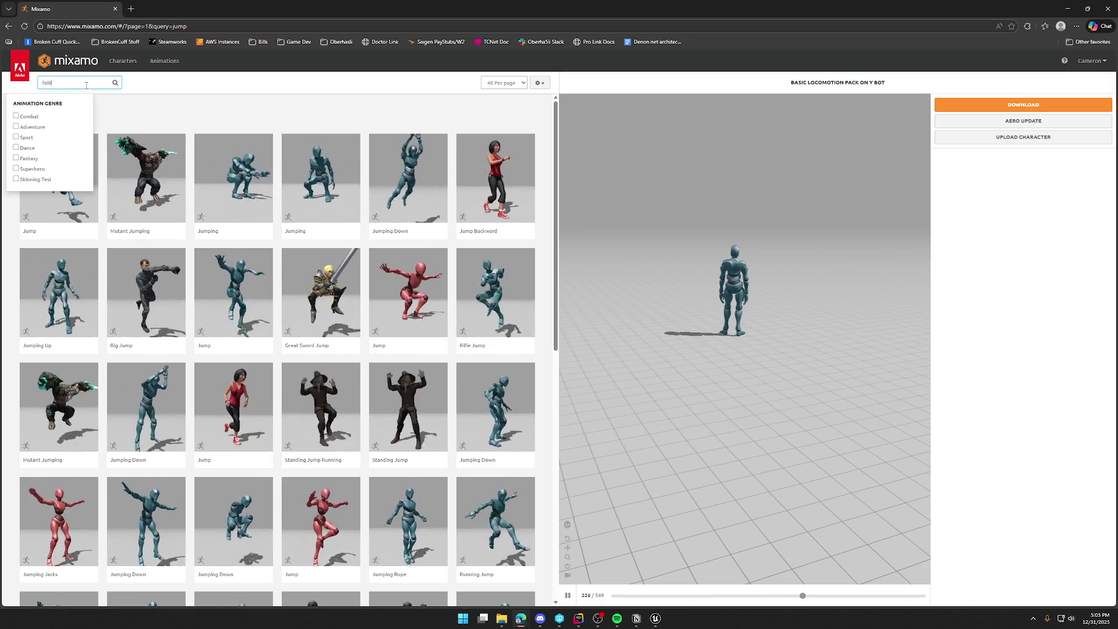
Step: Search 'falling' and preview Falling on Y Bot with Body Angle 100 and Flail 29
text(ng)
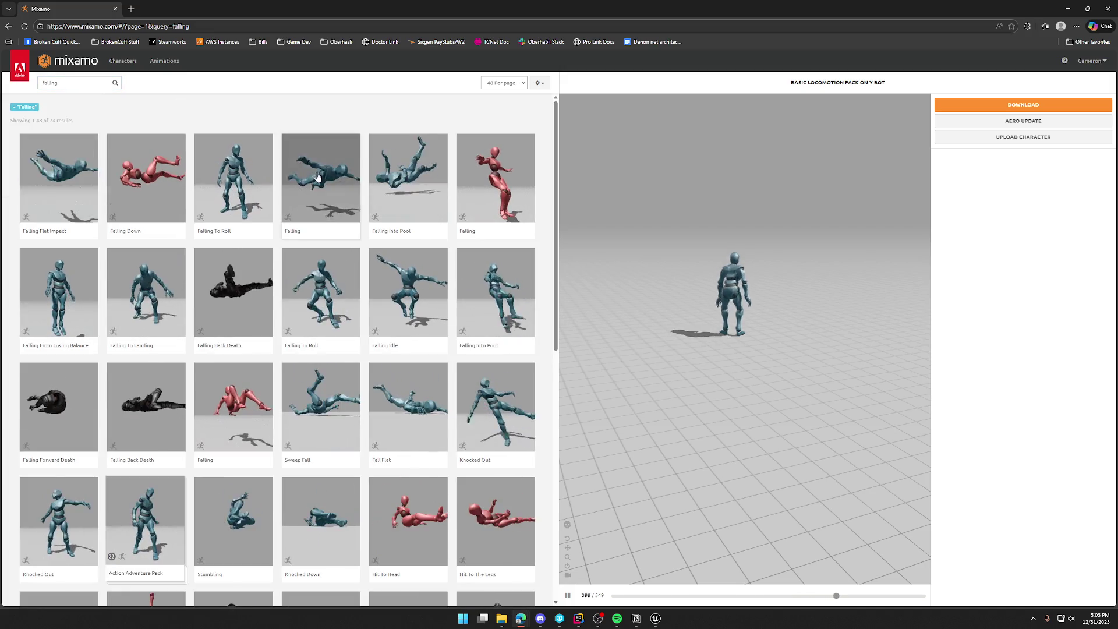
click(318, 177)
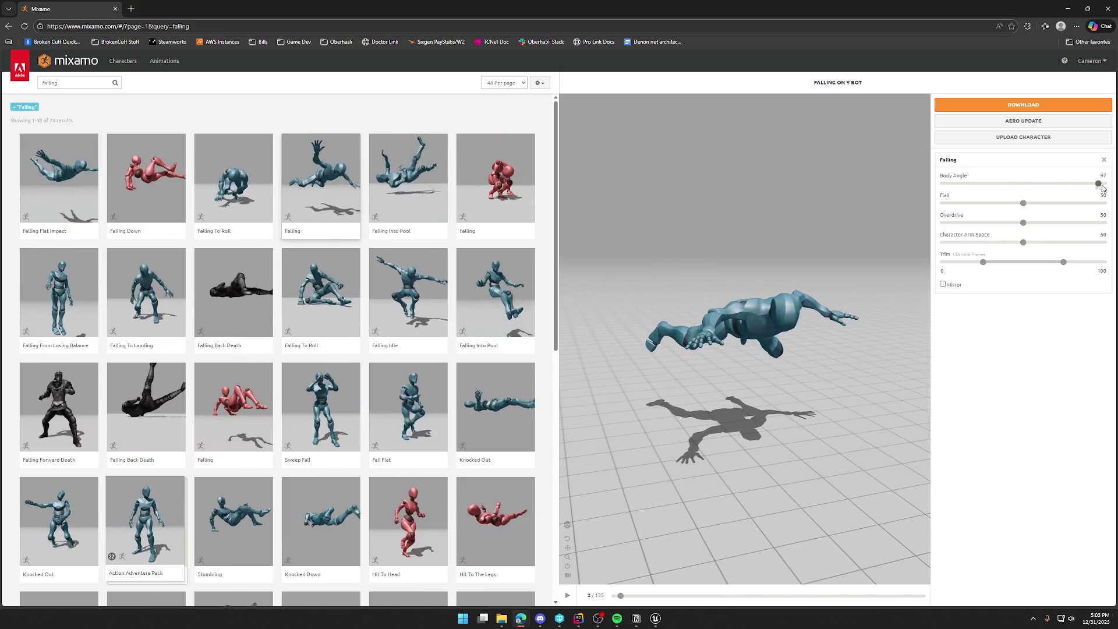
drag(1102, 188, 1106, 187)
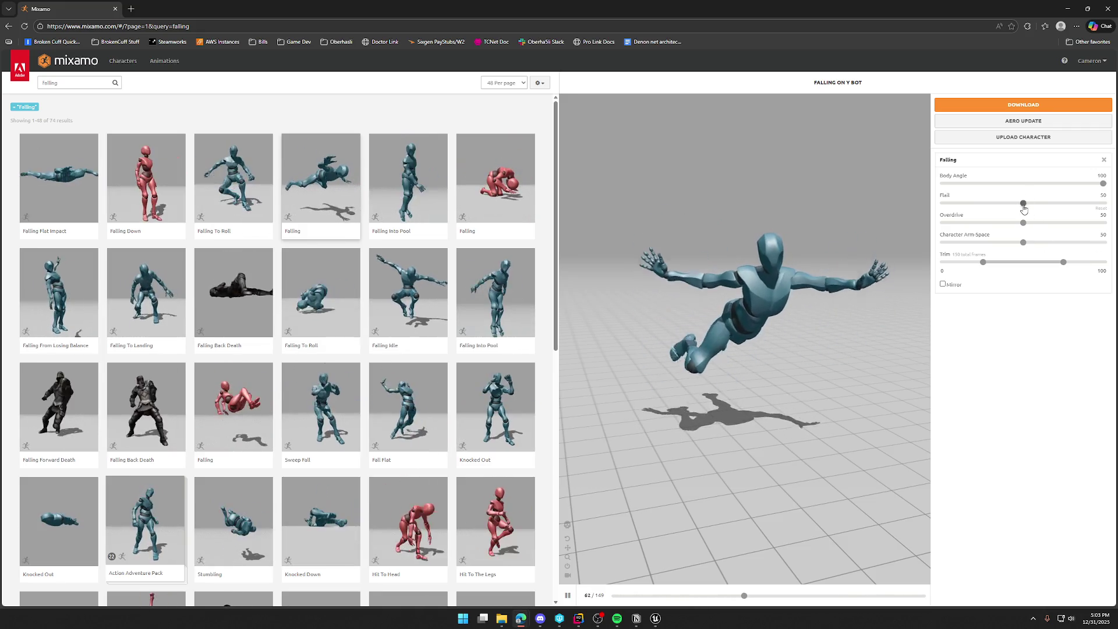
drag(1023, 203, 989, 202)
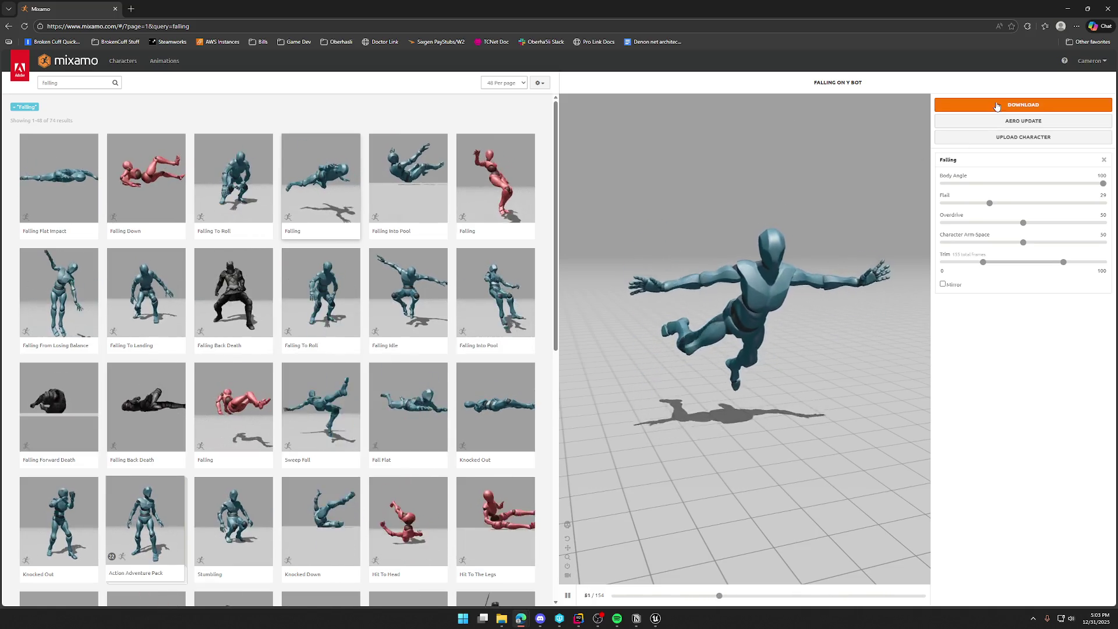
Step: Download the Falling animation without skin at 60 fps and save it as Falling.fbx
click(1024, 105)
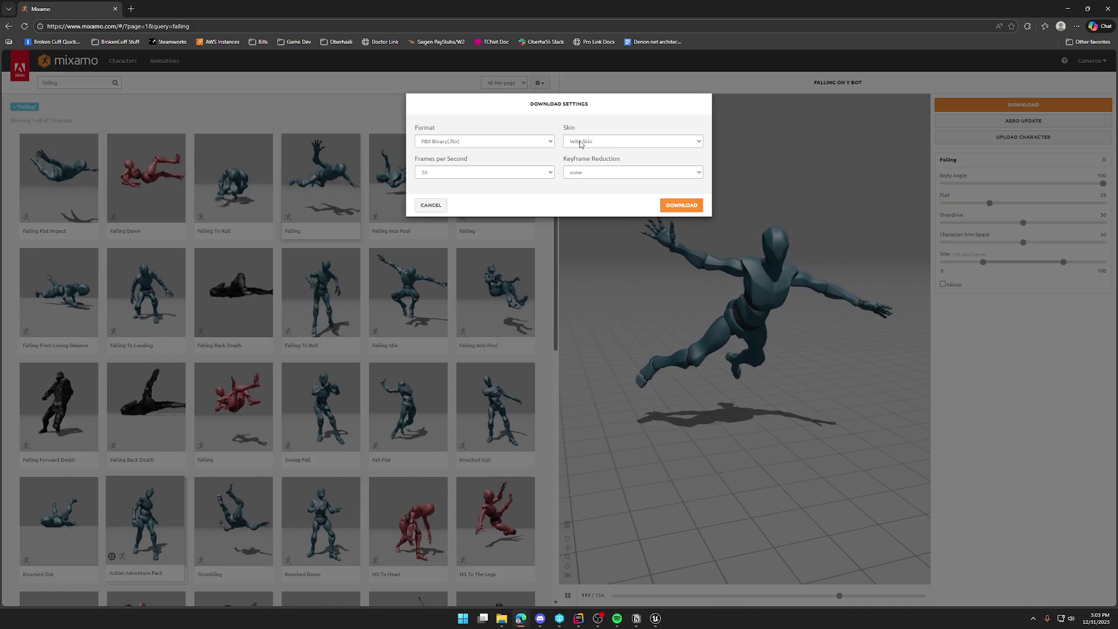
click(609, 141)
click(605, 160)
click(483, 172)
click(466, 198)
click(682, 205)
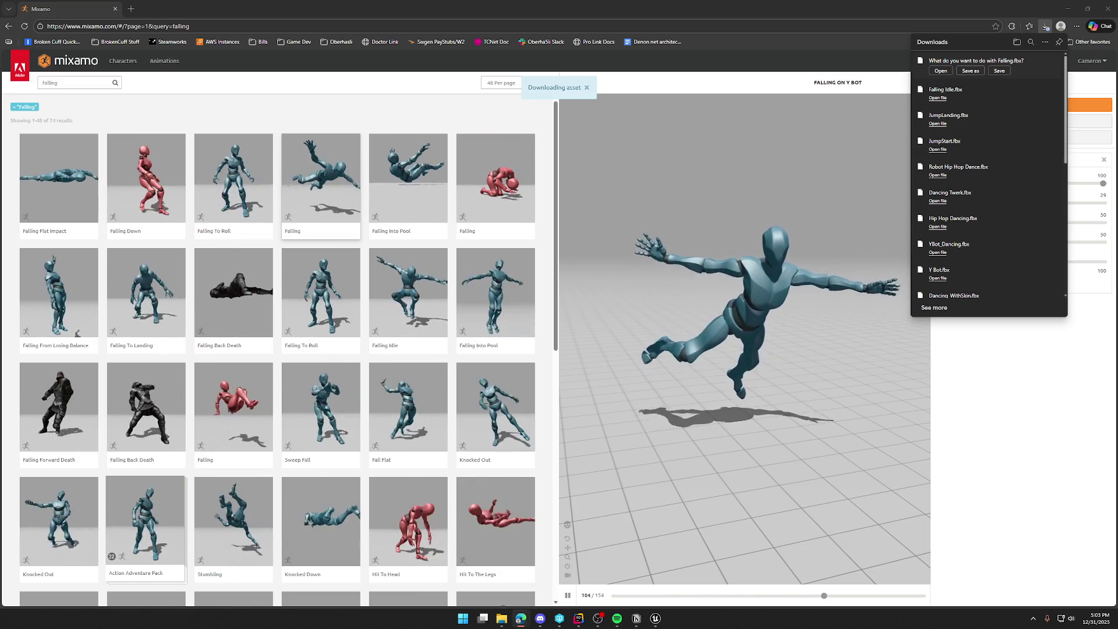
click(999, 71)
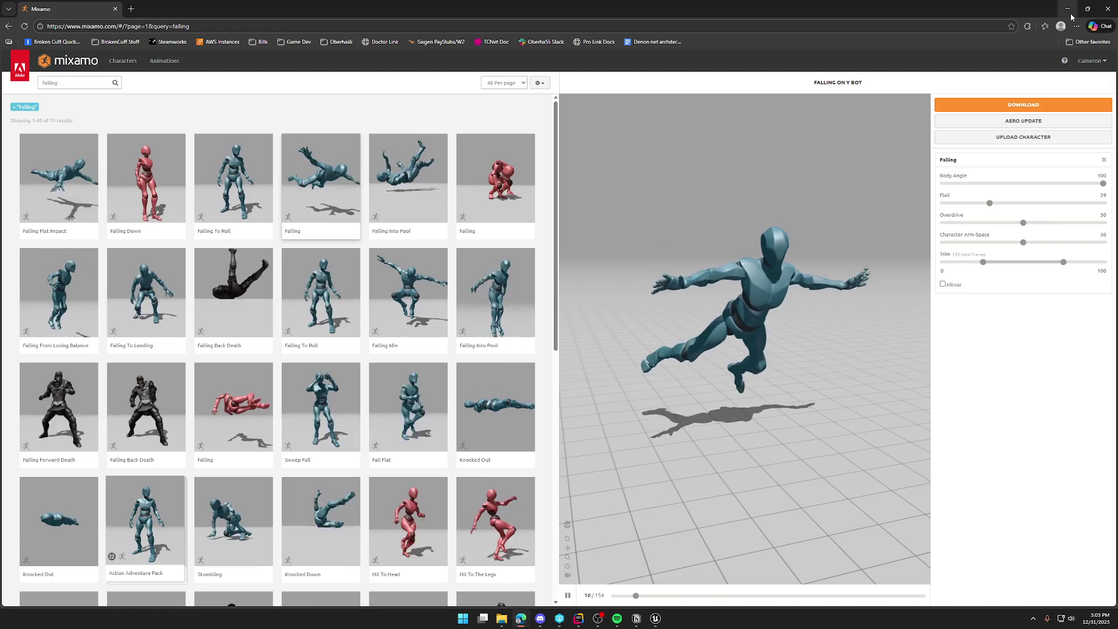
Step: Import Falling.fbx into the Mixamo animations folder using Y_Bot_Skeleton
key(alt+Tab)
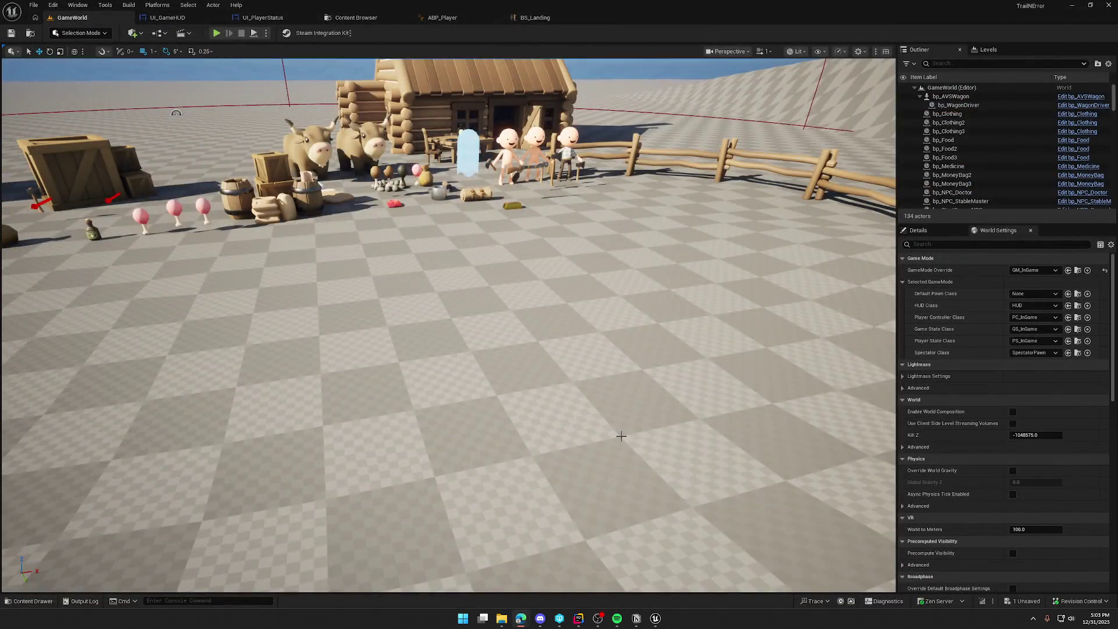
key(ctrl+space)
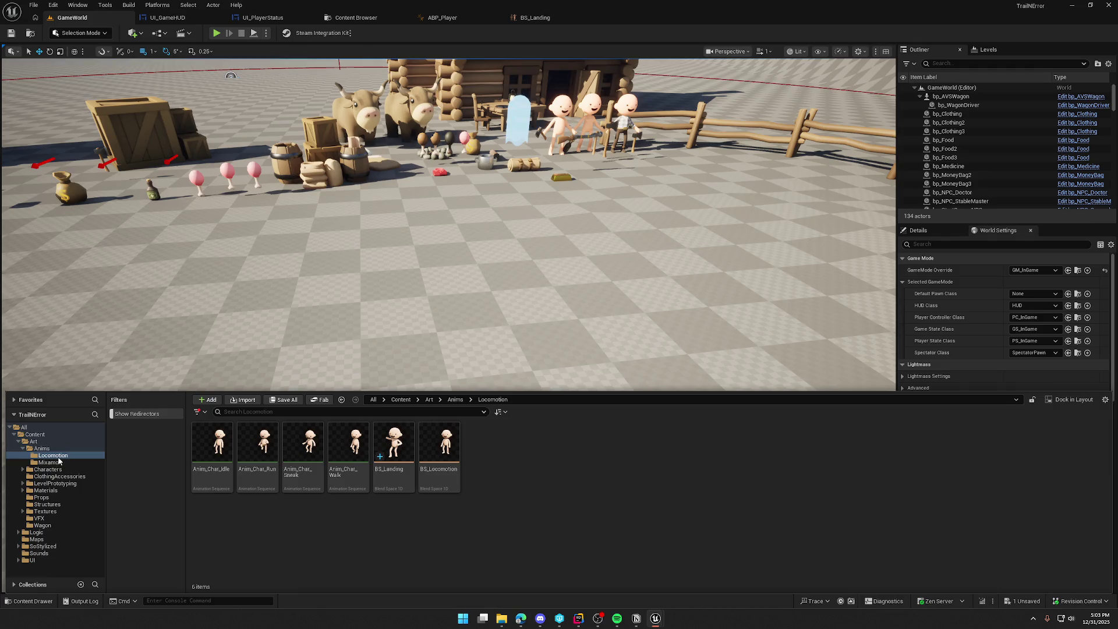
click(48, 462)
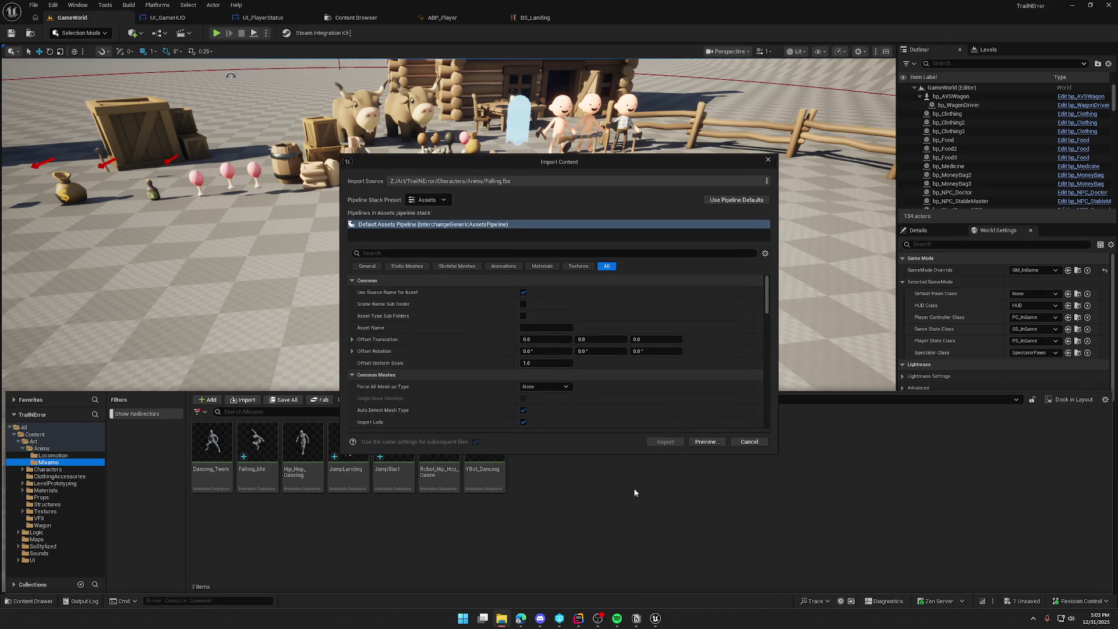
click(503, 266)
click(567, 305)
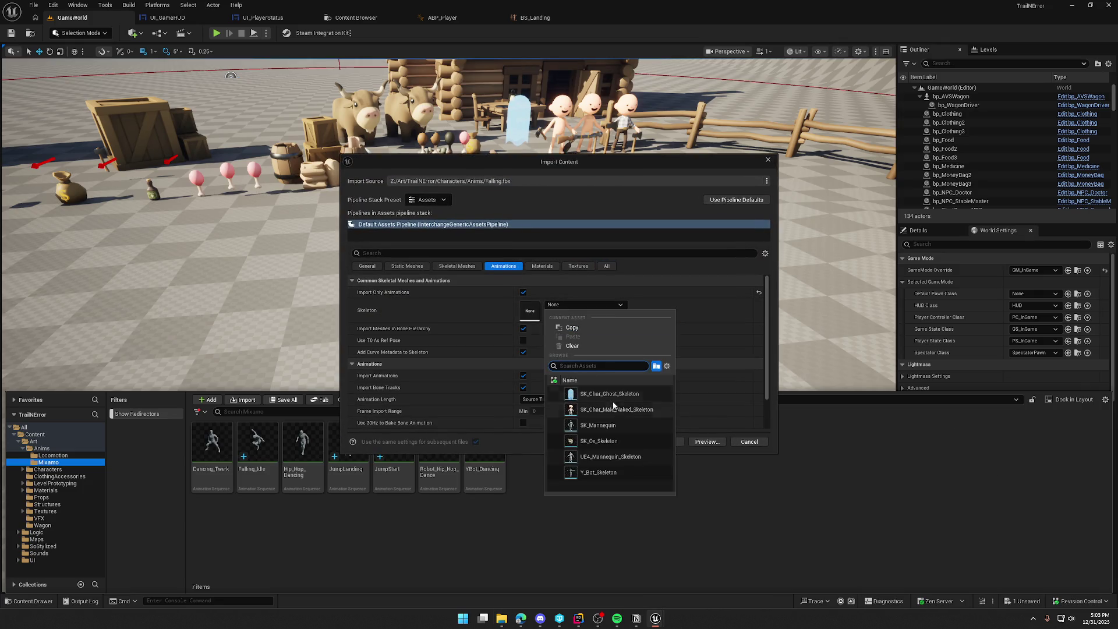
click(612, 466)
click(667, 443)
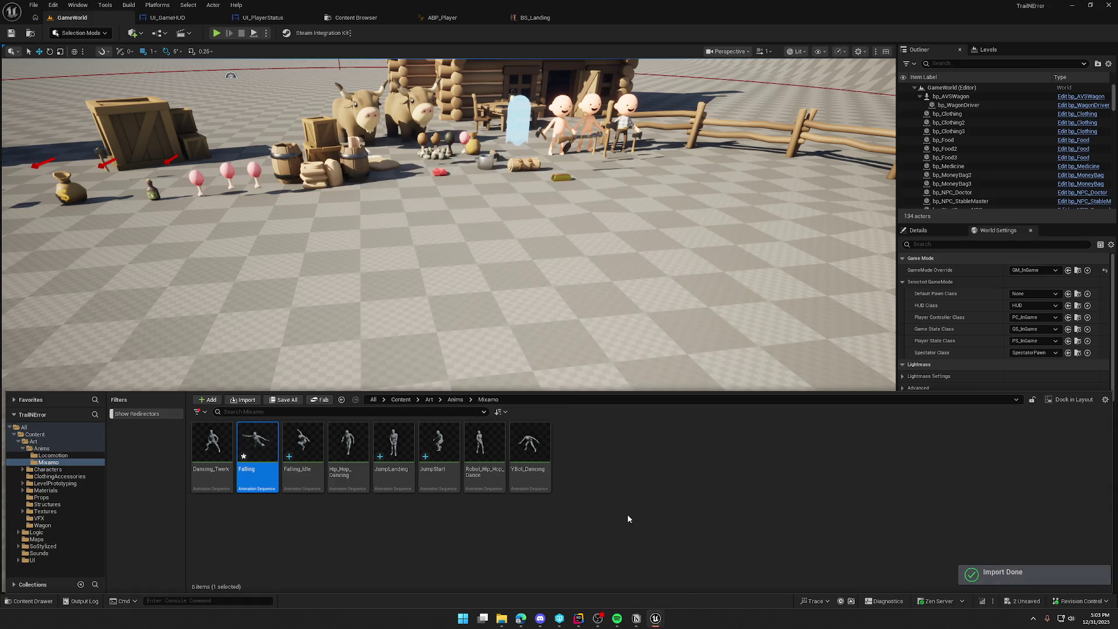
Step: Retarget the imported Falling animation onto SK_Char_Male_Naked
click(258, 443)
right_click(259, 442)
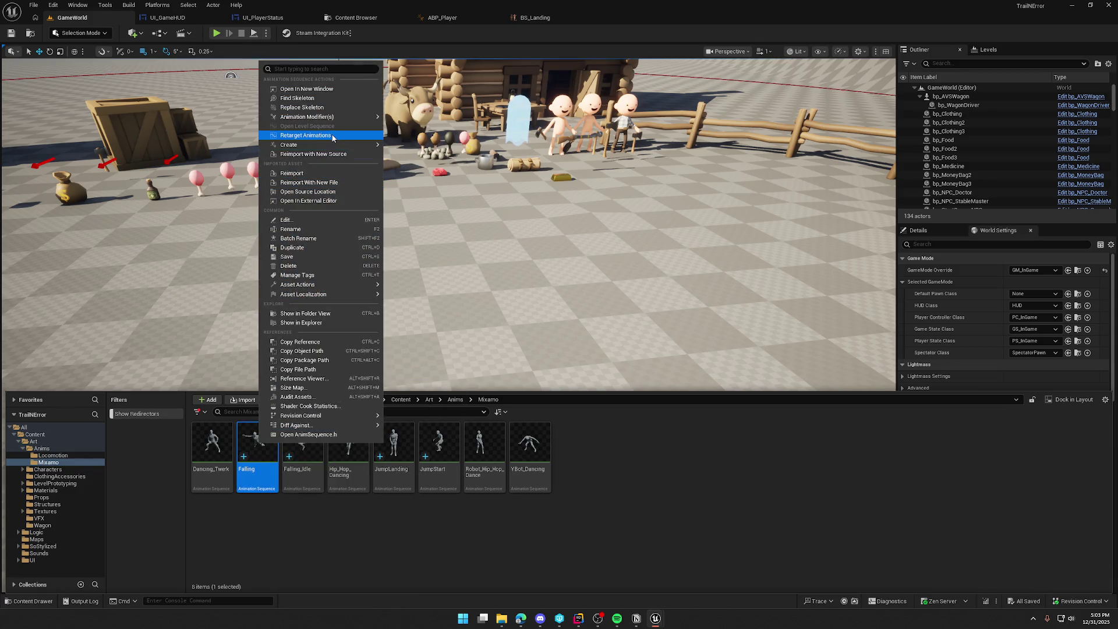
click(334, 137)
click(775, 210)
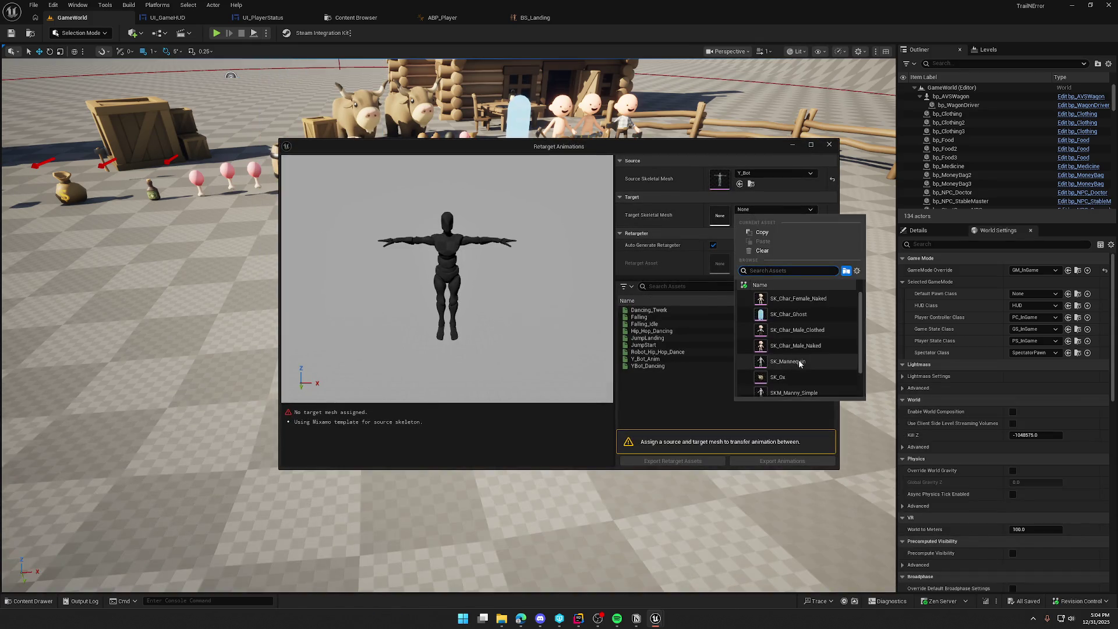
click(816, 348)
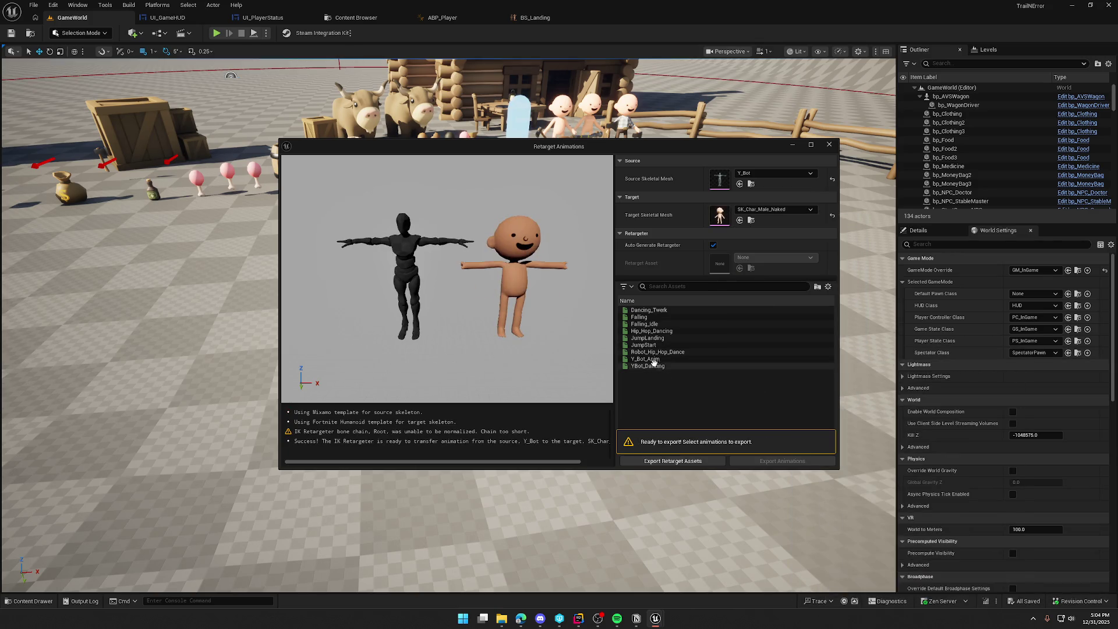
Step: Export the retargeted Falling animation into Content/Art/Anims
click(666, 317)
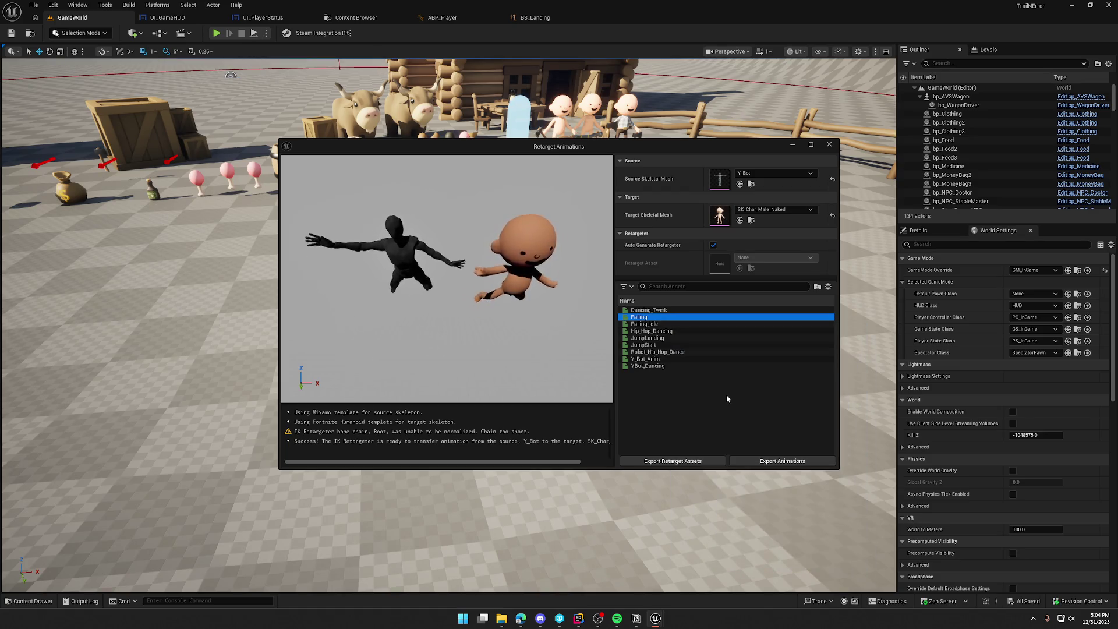
click(791, 459)
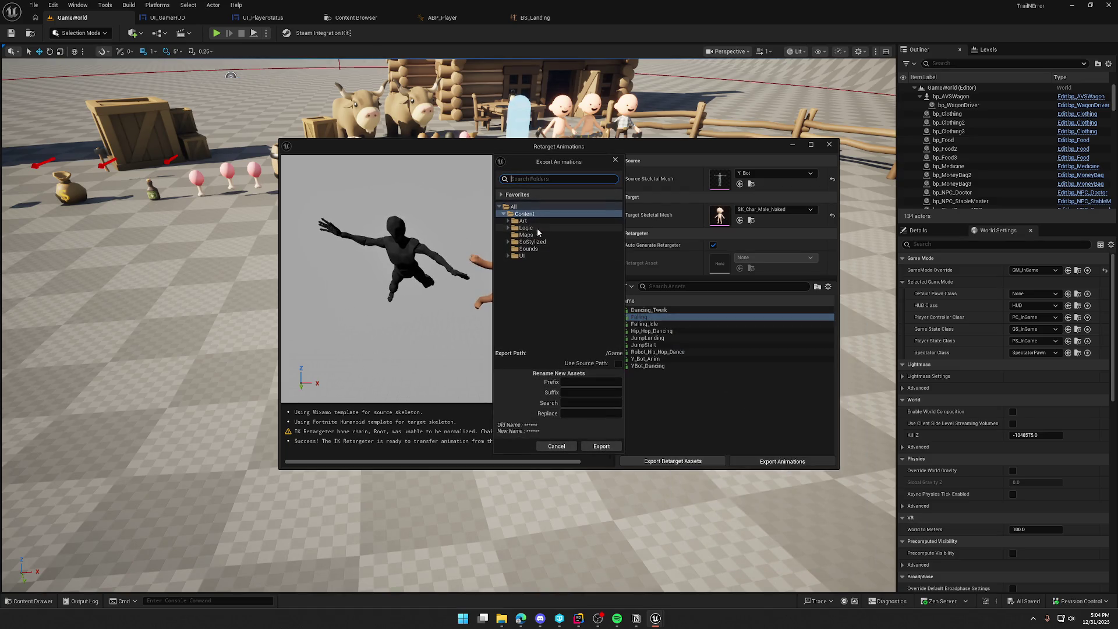
click(508, 222)
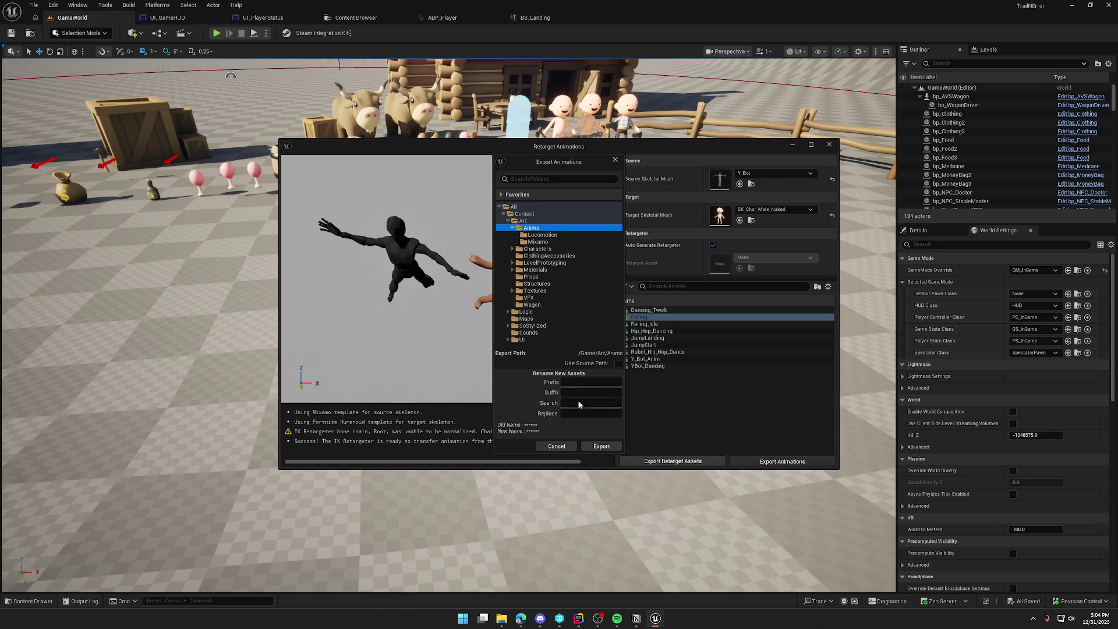
click(598, 449)
click(634, 350)
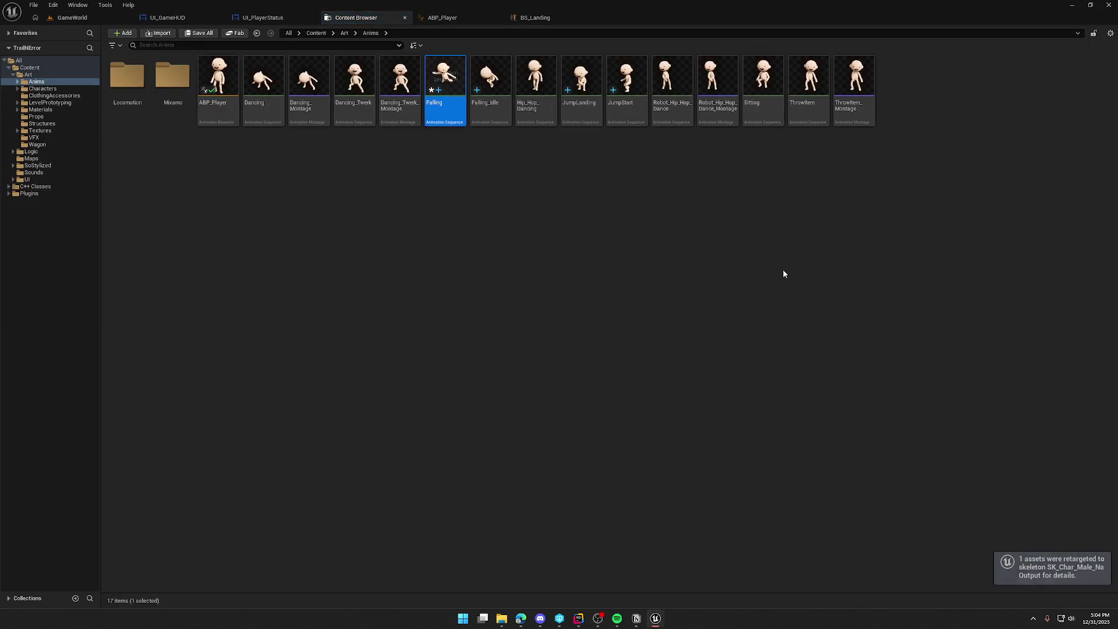
Step: Key a -15° pelvis rotation on Falling's first frame, save it, and close the editor
double_click(443, 82)
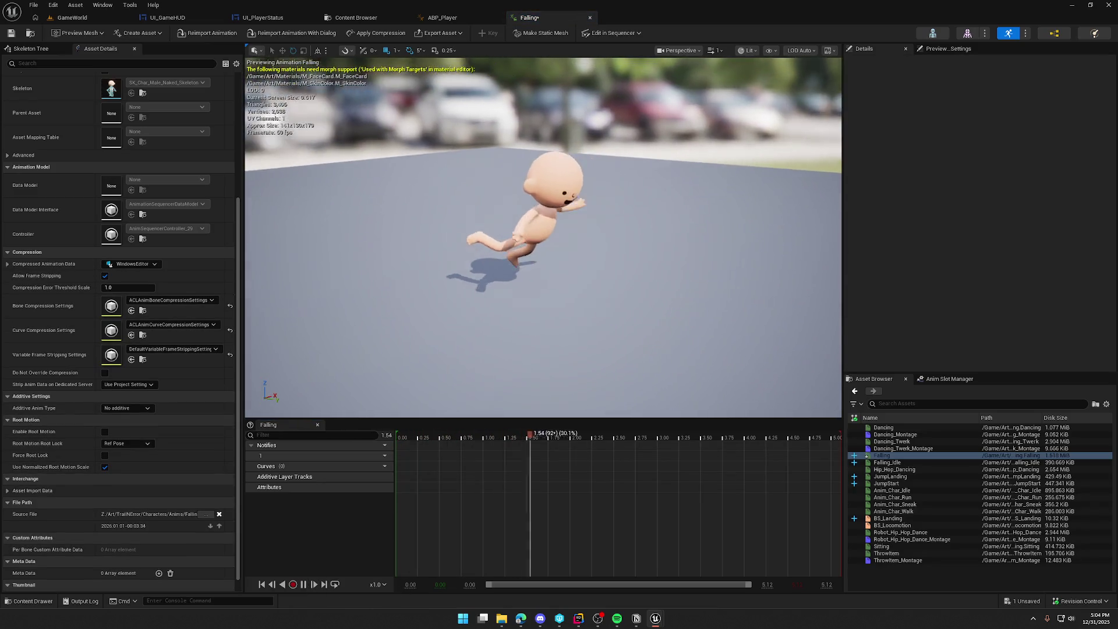
click(303, 584)
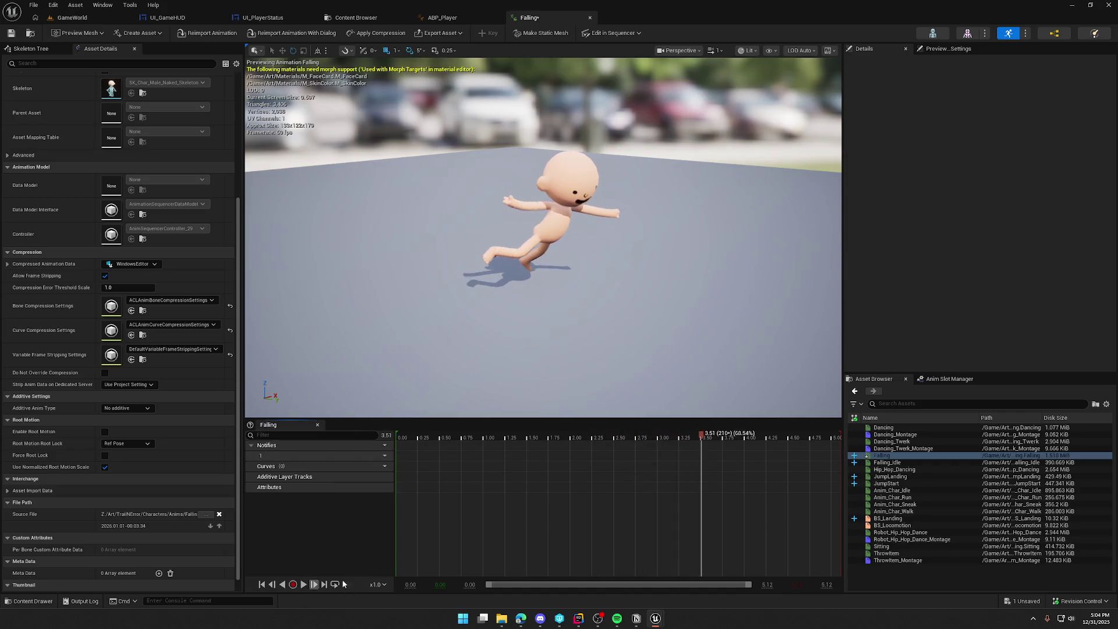
drag(699, 439, 401, 440)
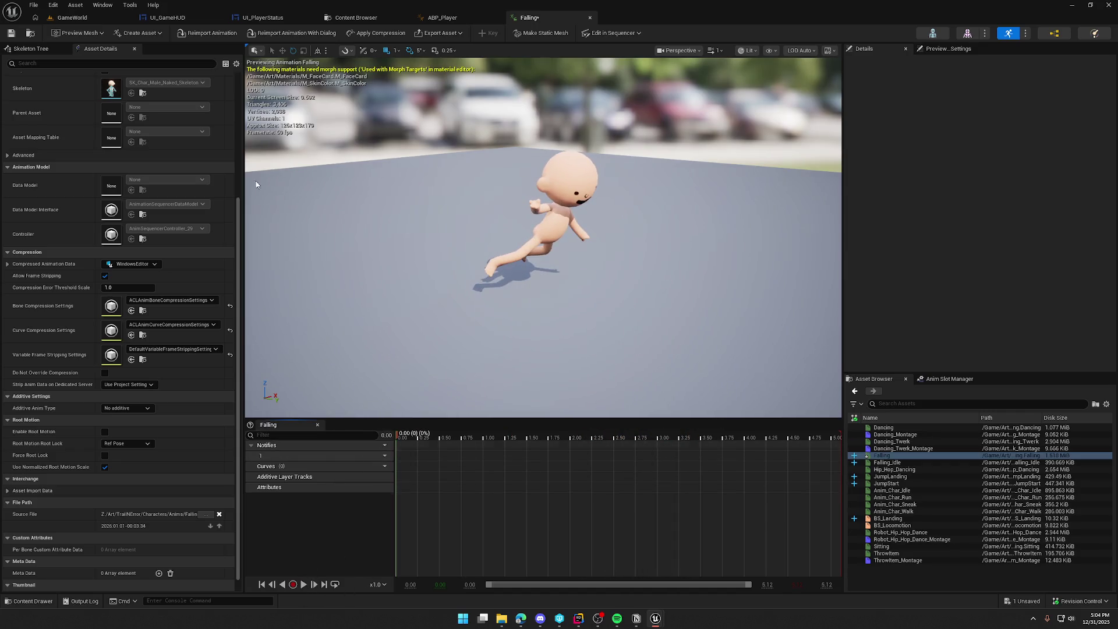
click(30, 48)
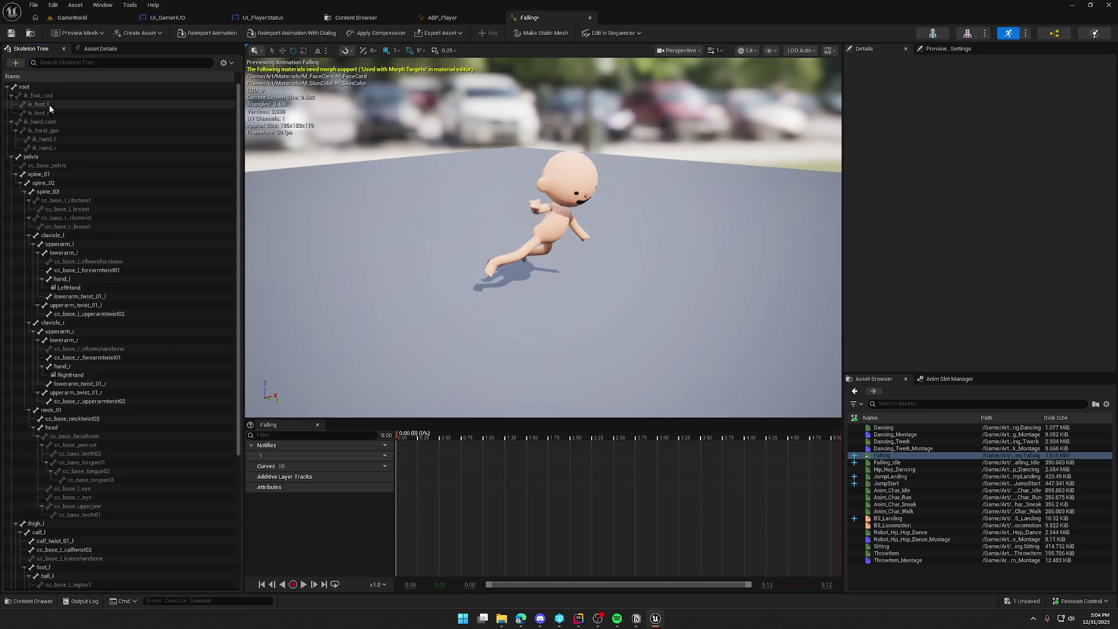
click(35, 157)
drag(588, 240, 558, 177)
click(485, 34)
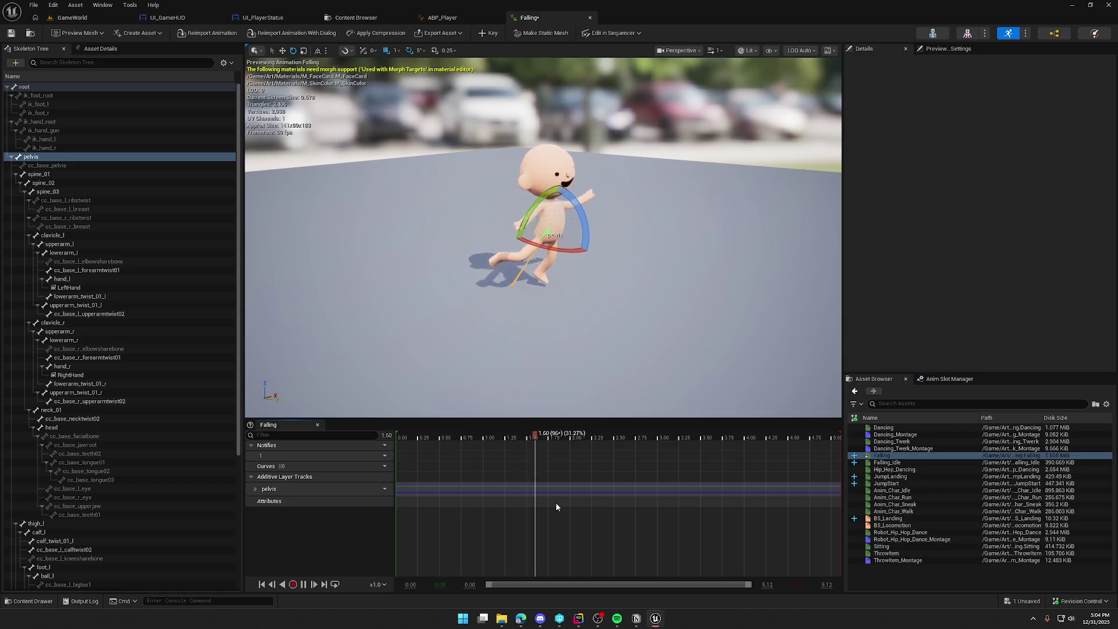
key(ctrl+s)
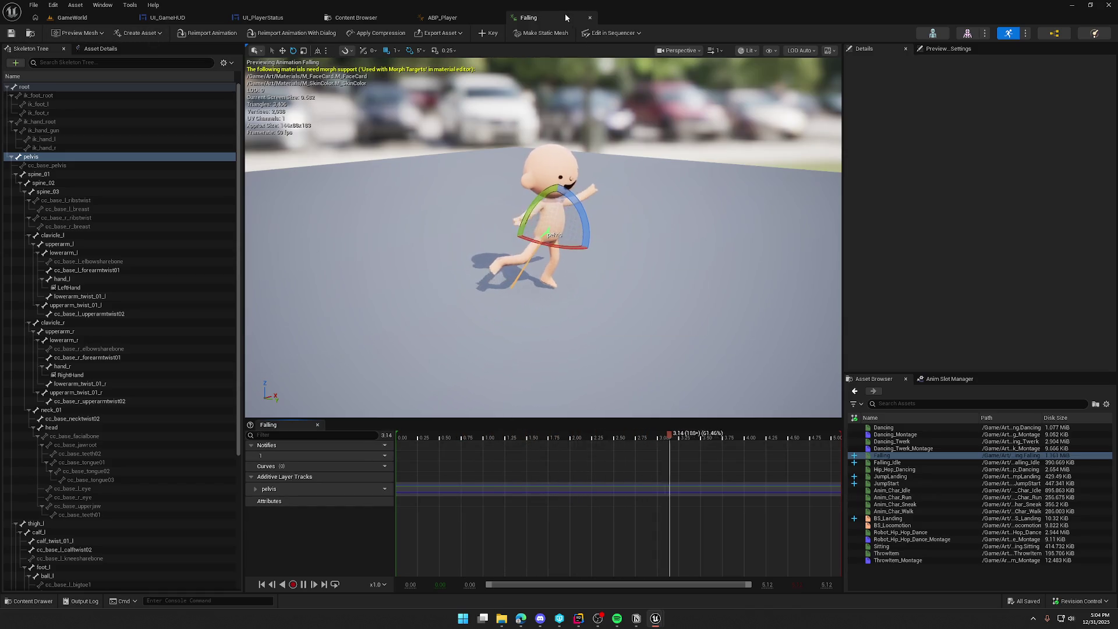
click(590, 18)
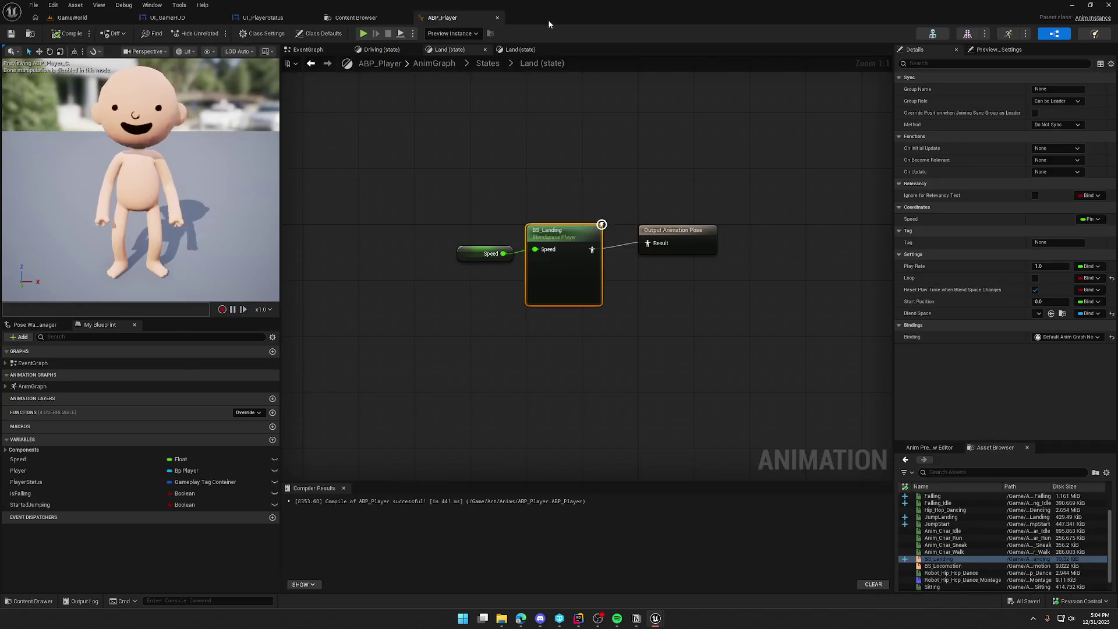
Step: Glance at the BS_Landing blend space, then return to the state machine overview
double_click(574, 239)
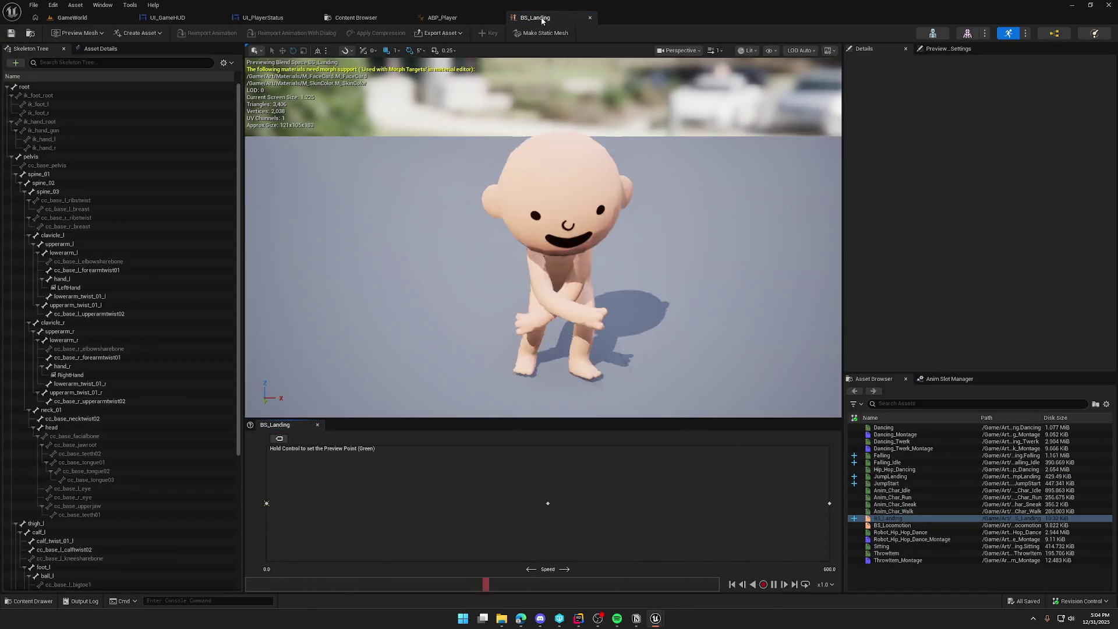
click(590, 18)
click(580, 157)
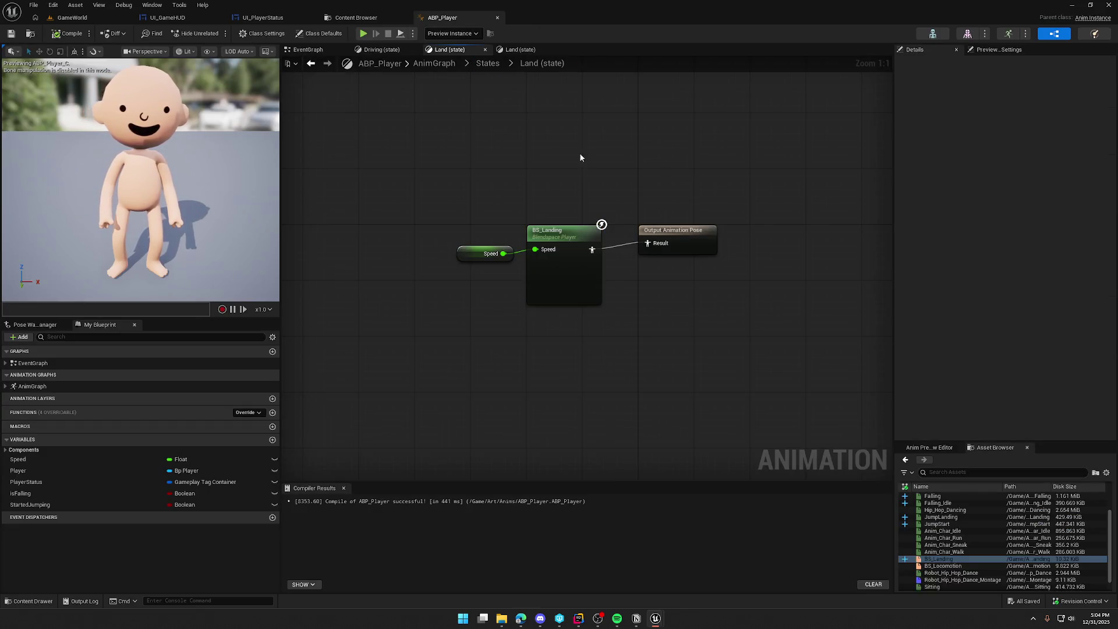
click(488, 63)
Step: Feed the new Falling sequence into the Falling state's output, compile, save, and play-test
double_click(752, 227)
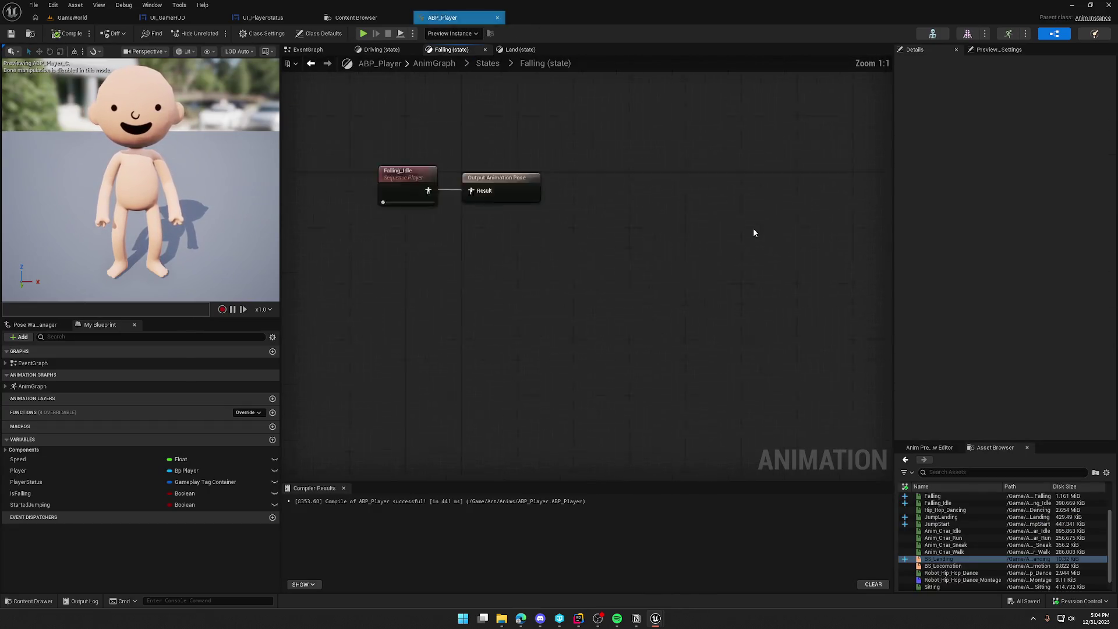
mouse_move(930, 496)
mouse_down()
mouse_move(502, 242)
mouse_move(516, 237)
mouse_up()
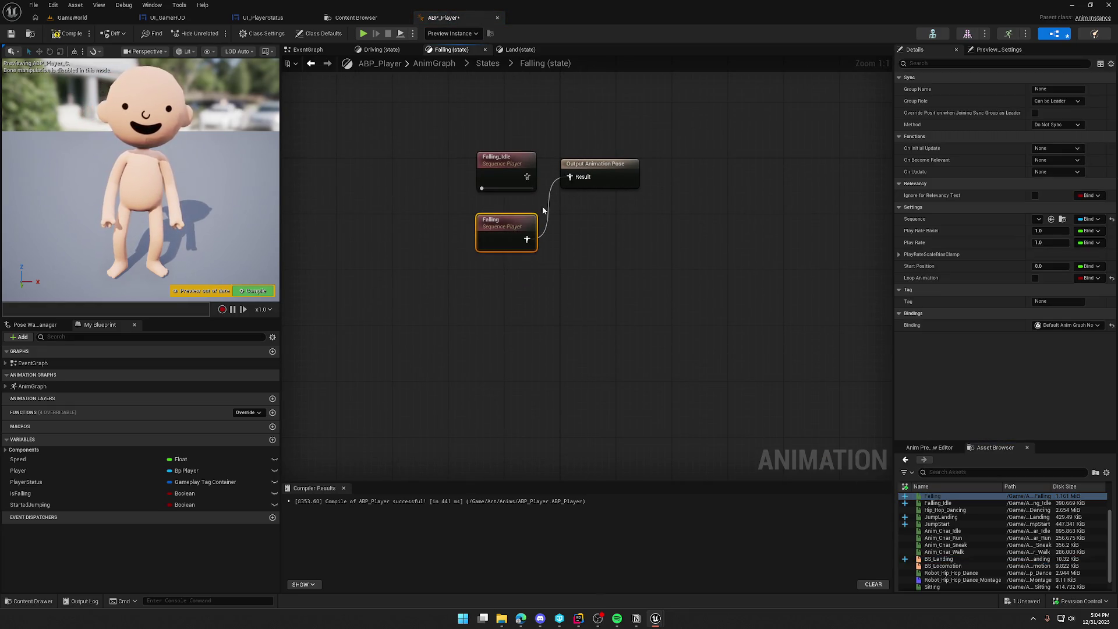
click(473, 86)
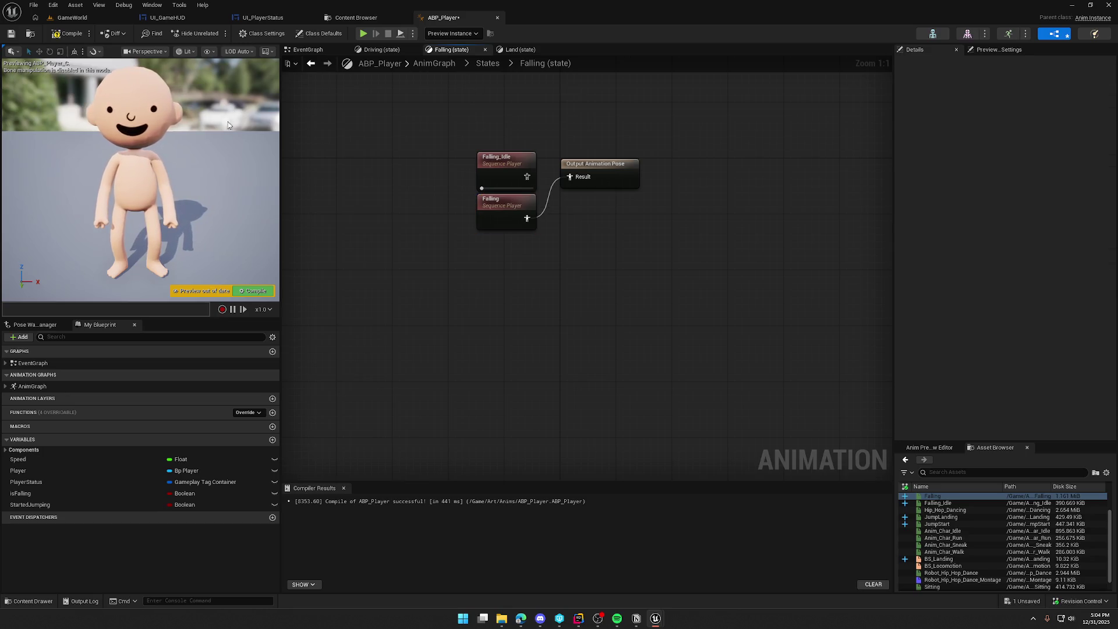
click(59, 22)
click(216, 34)
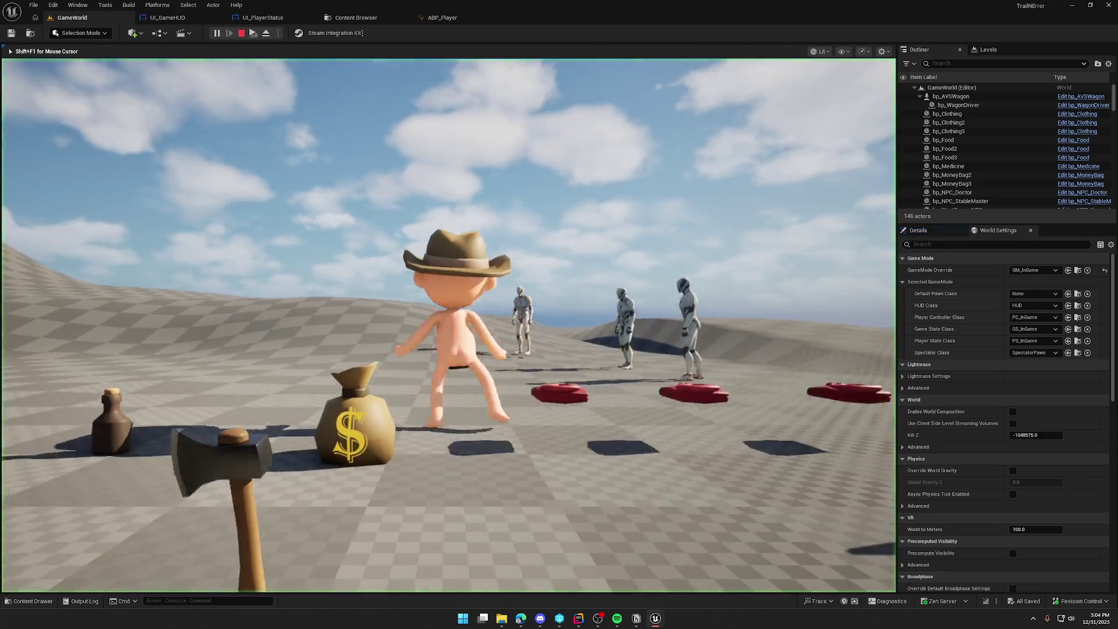
Step: Run, walk and jump the character around the farm to test falling and landing
key(shift+w)
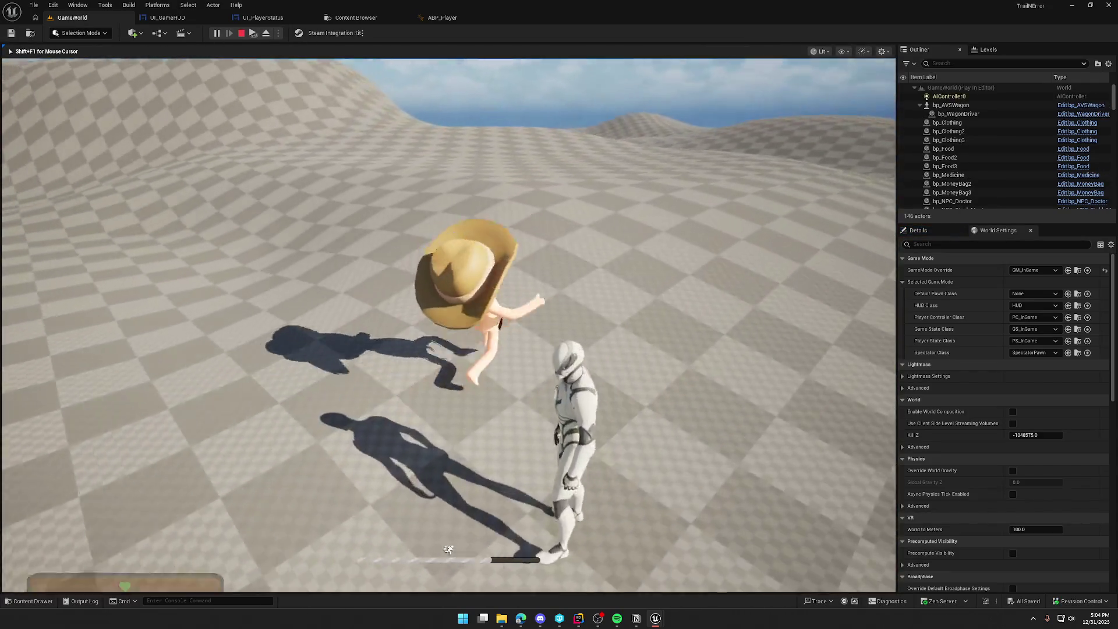
key(w)
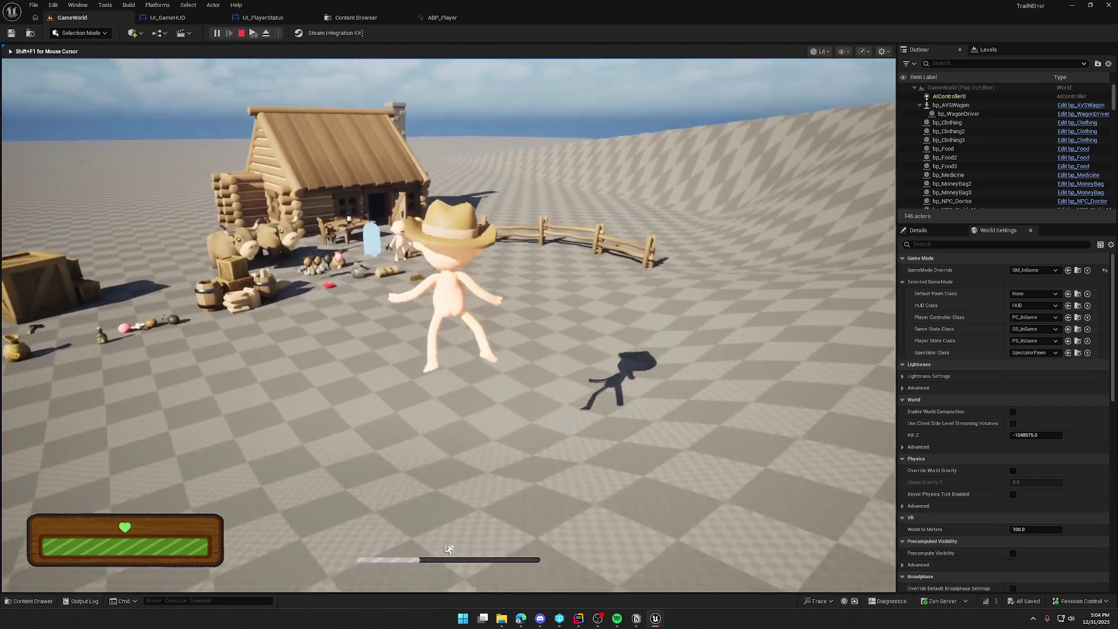
key(shift+w)
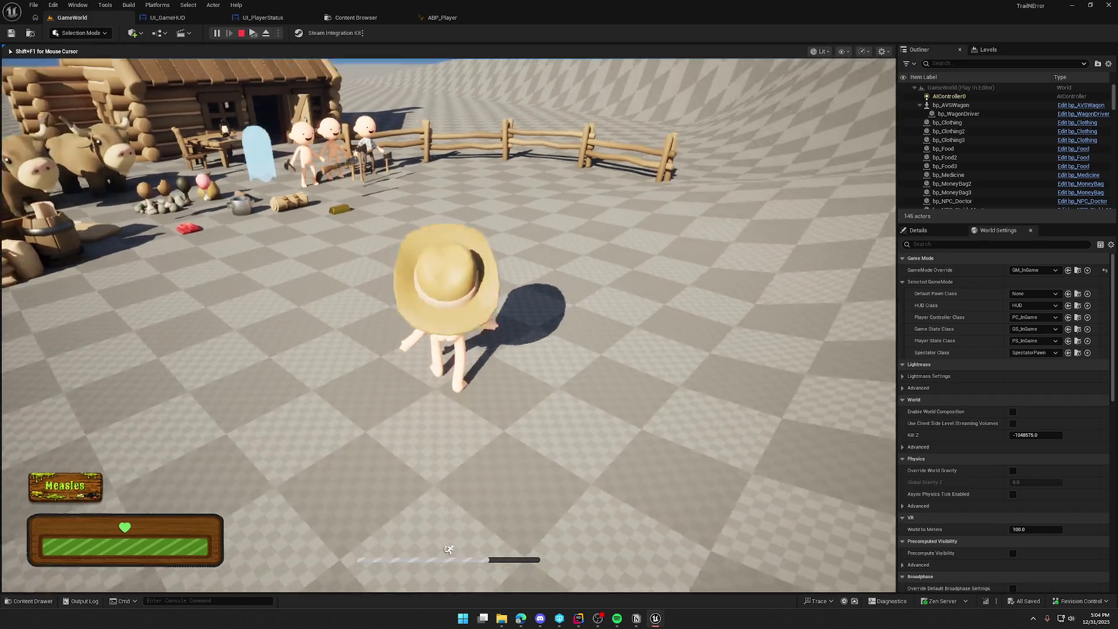
key(w)
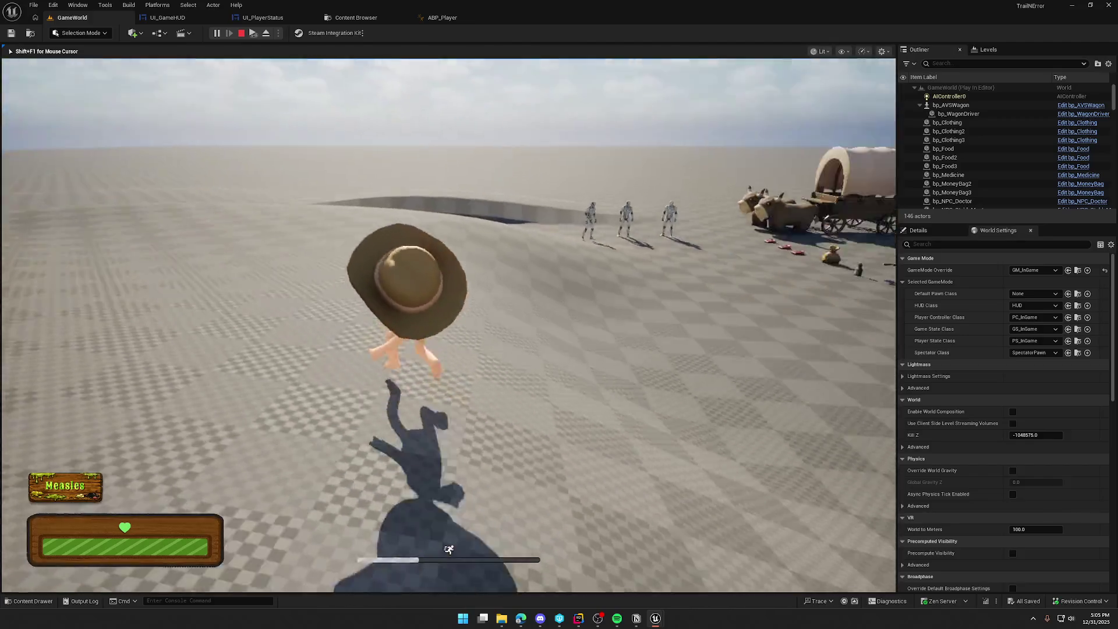
key(w)
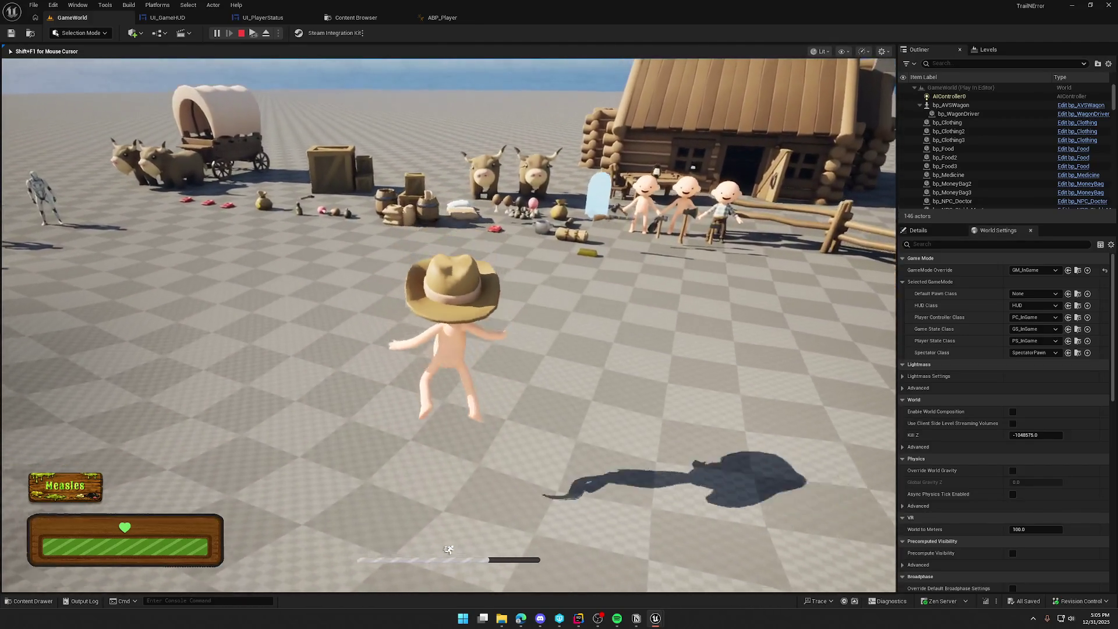
key(s)
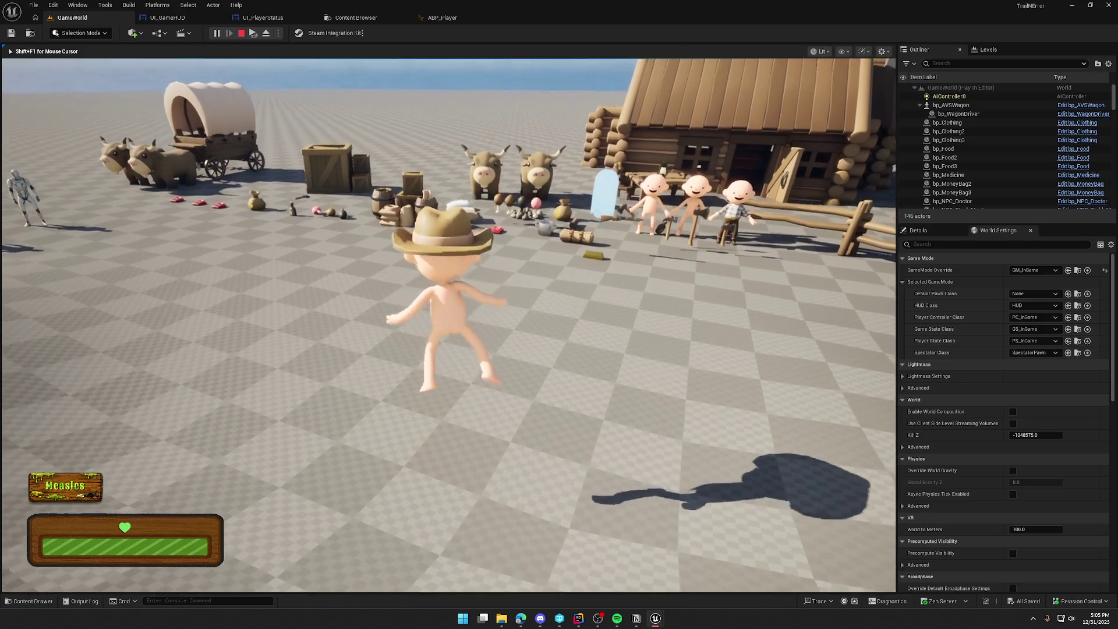
key(s)
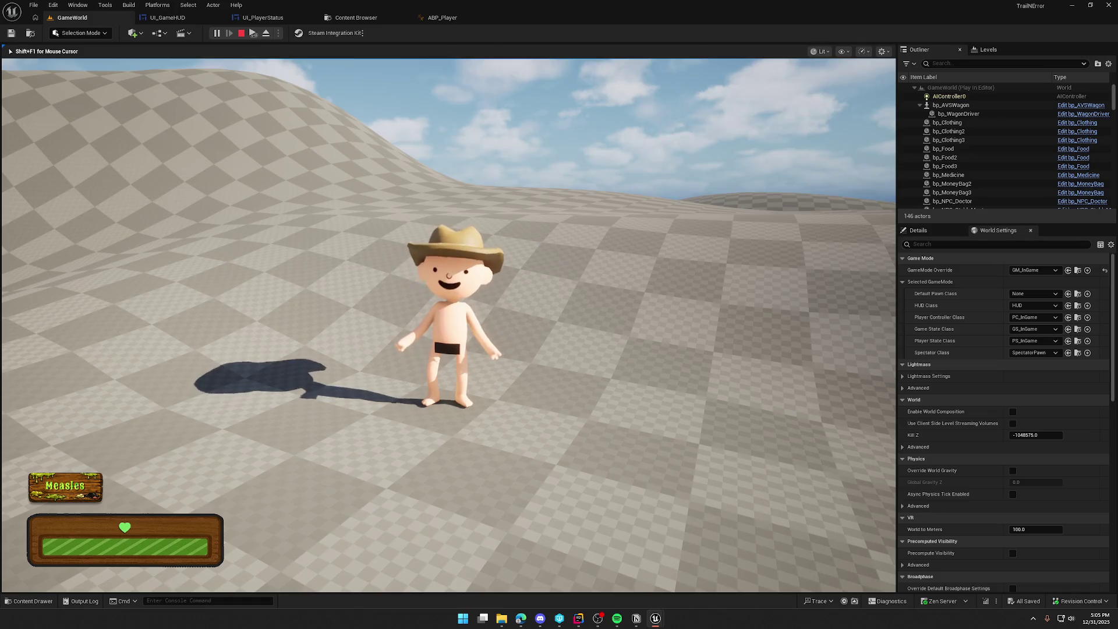
key(space)
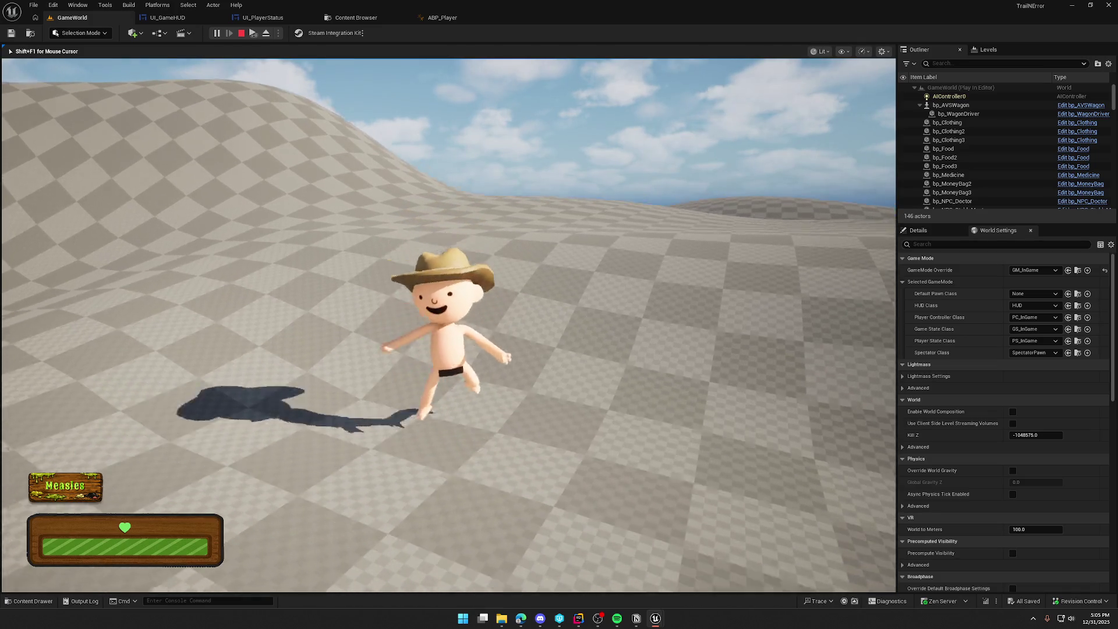
key(d)
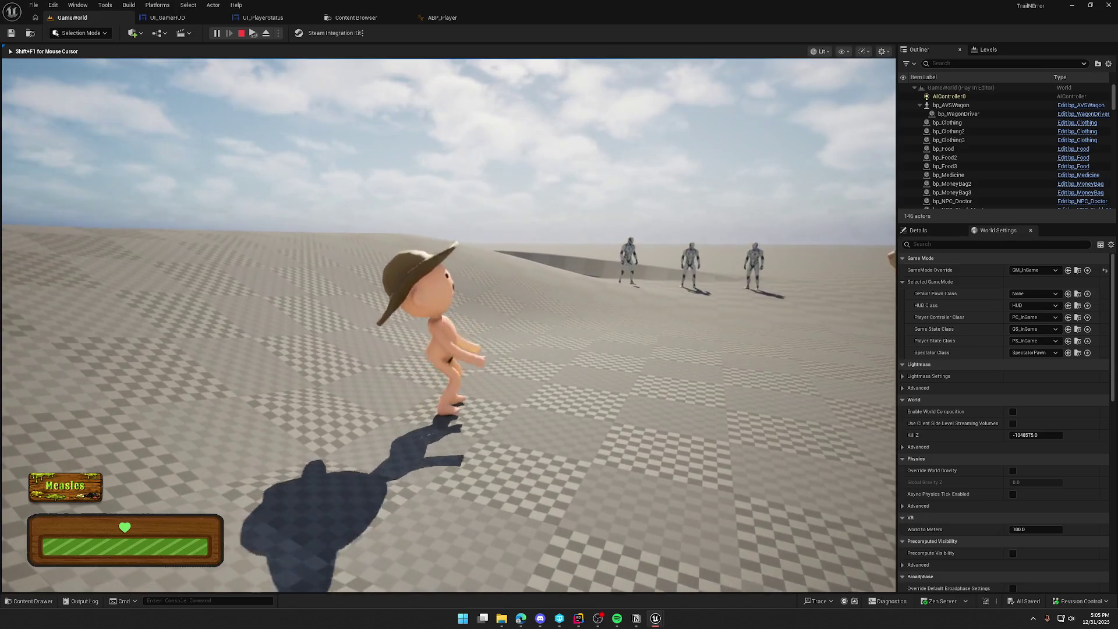
key(d)
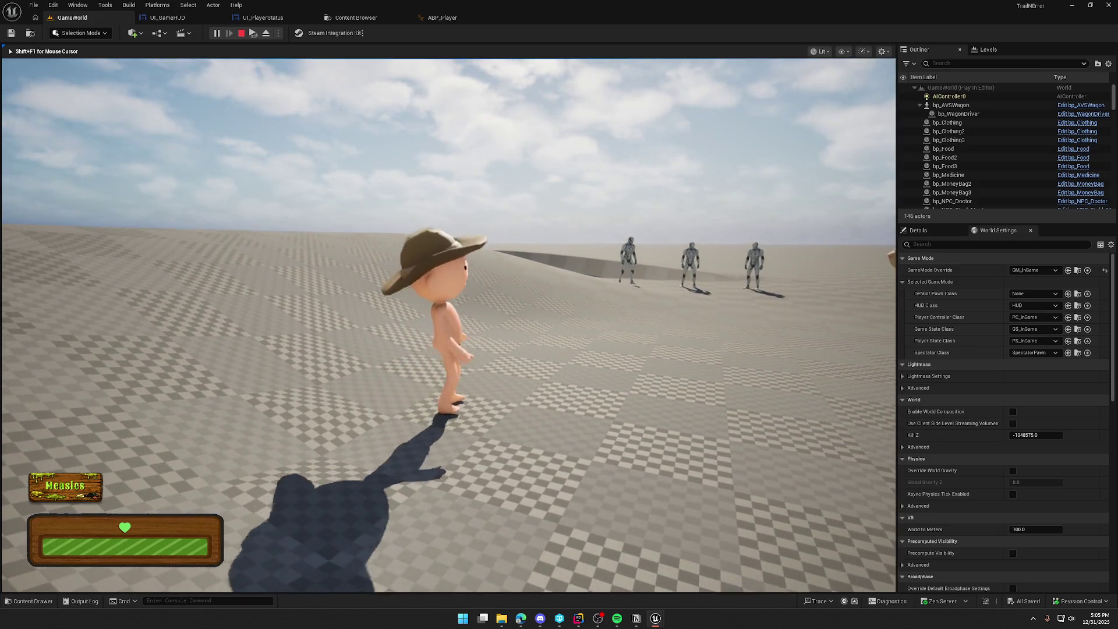
Step: Leave the game, go to ABP_Player, and reopen the Falling animation asset
key(shift+F1)
click(443, 17)
key(ctrl+space)
key(ctrl+space)
double_click(513, 225)
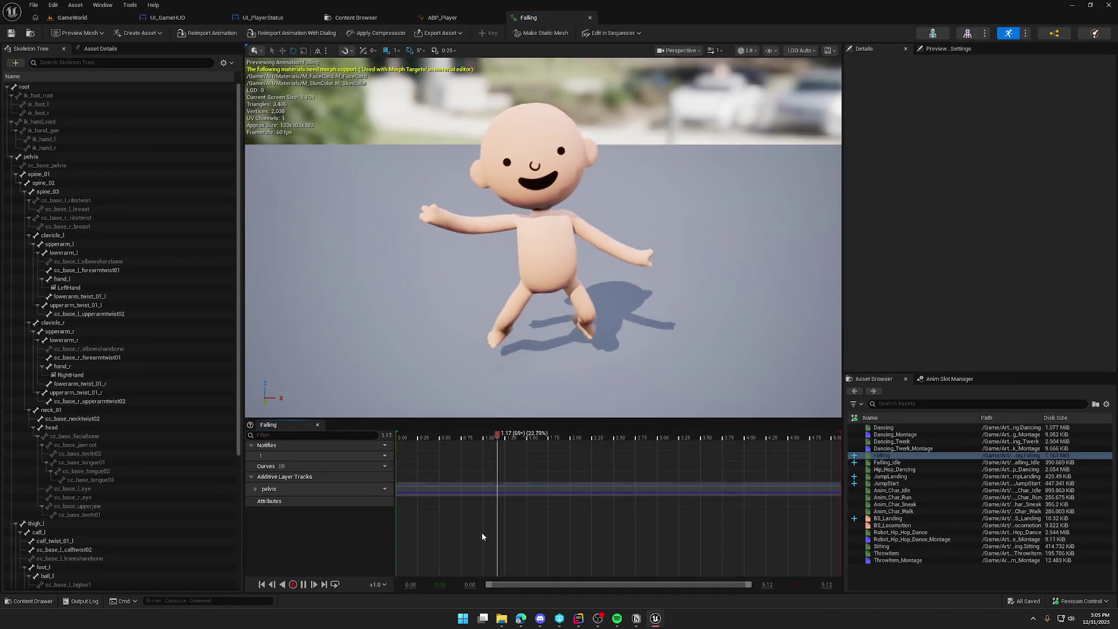
Step: Key the pelvis pose at frame 0 of Falling, then play the GameWorld level again
click(529, 474)
drag(563, 438, 374, 436)
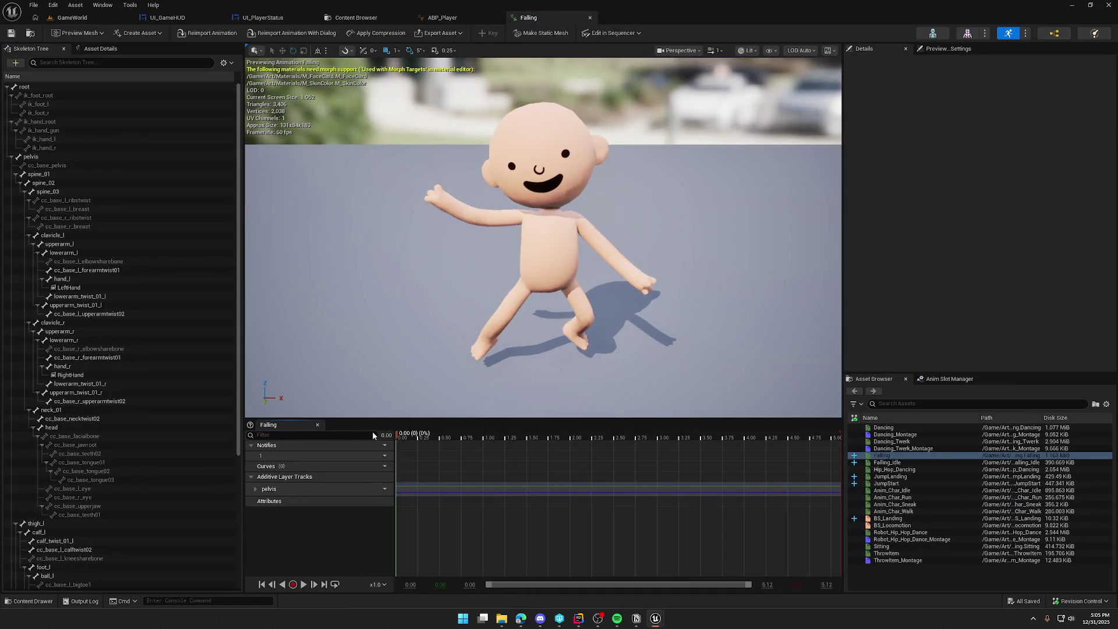
drag(498, 270, 447, 238)
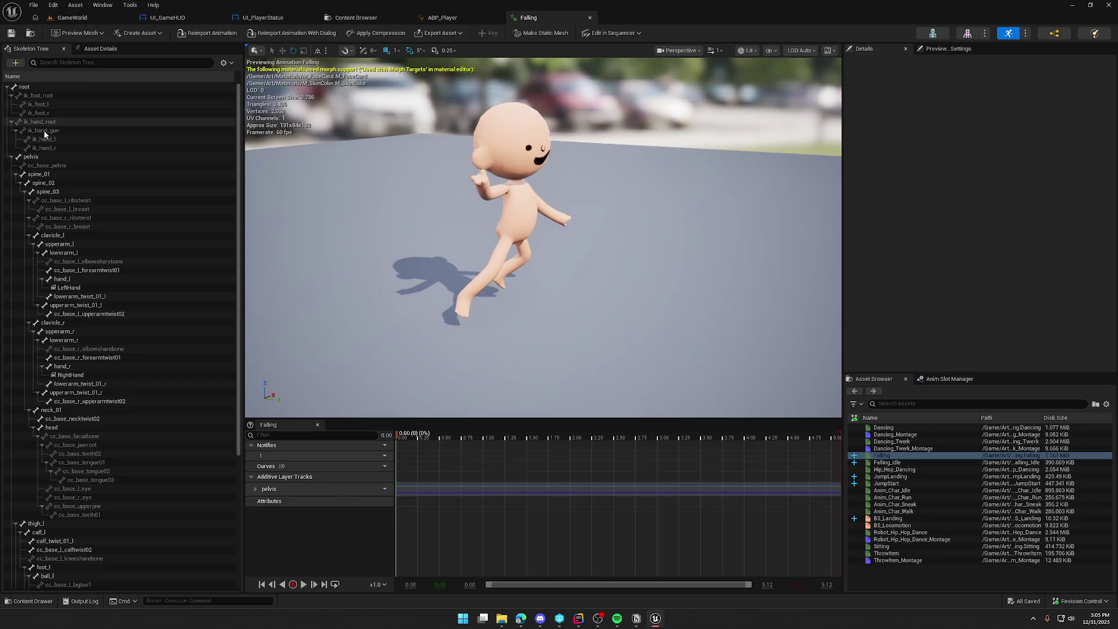
click(58, 156)
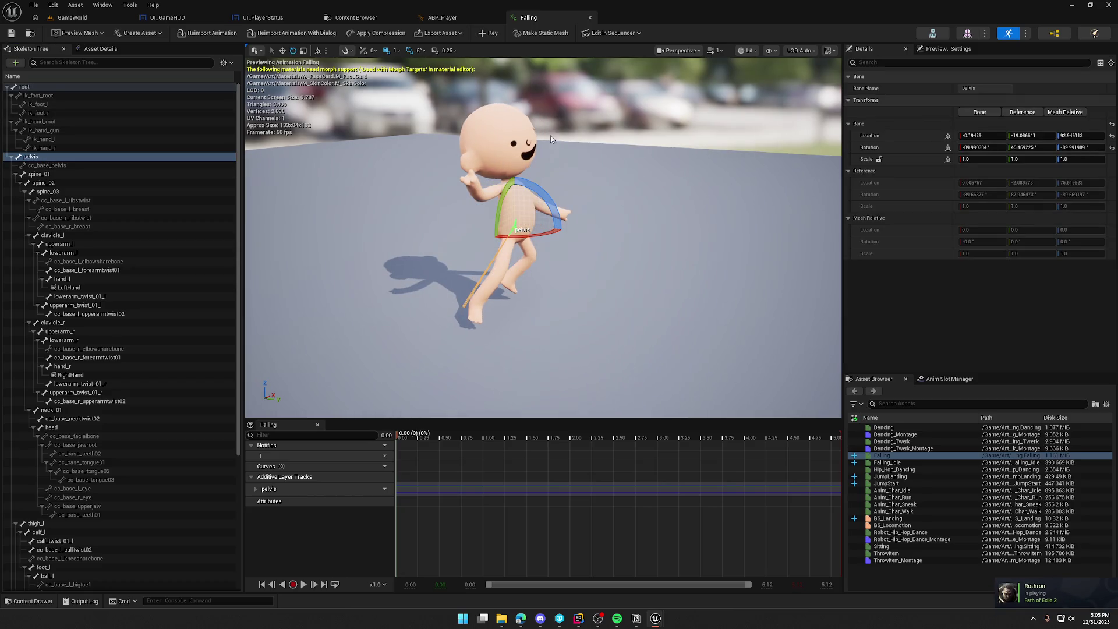
click(492, 35)
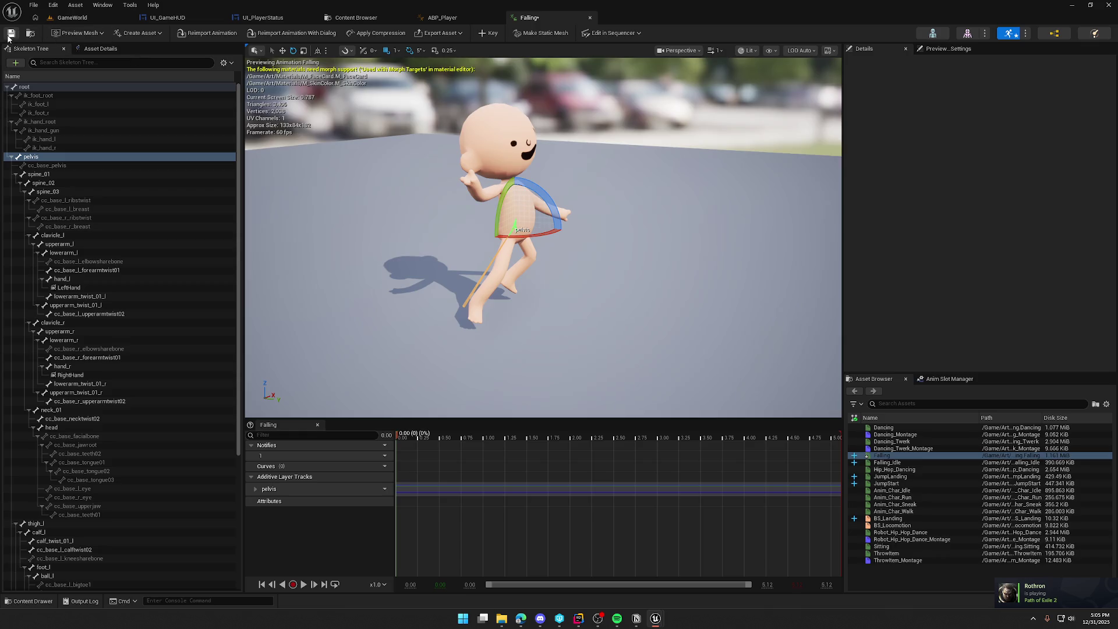
click(75, 19)
click(217, 33)
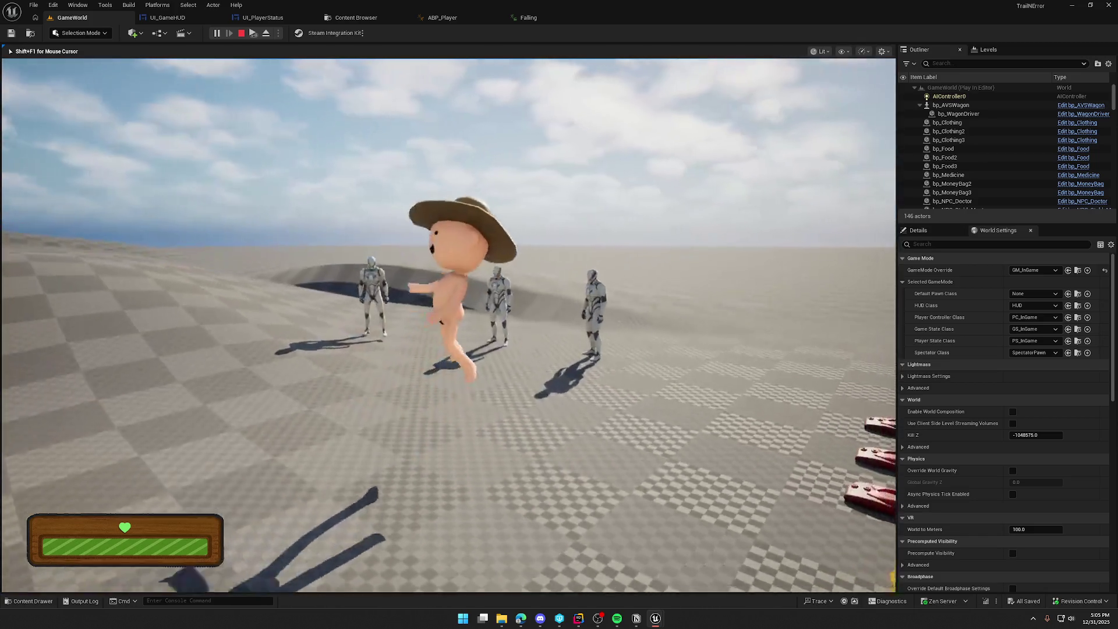
Step: Jump, then sprint the character toward the mannequins
key(space)
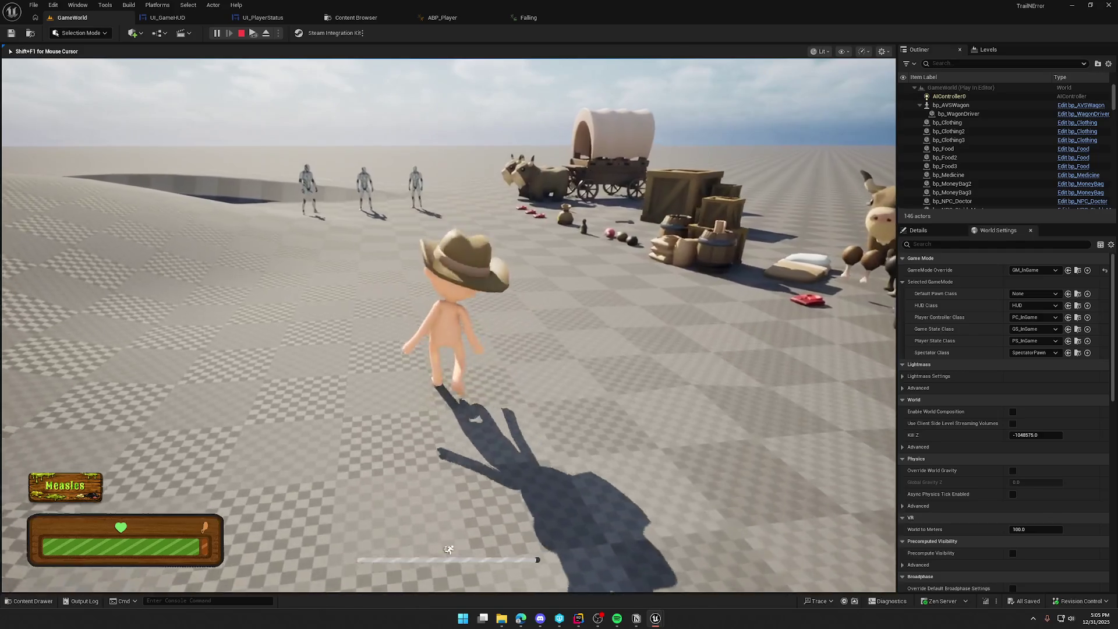
key(w)
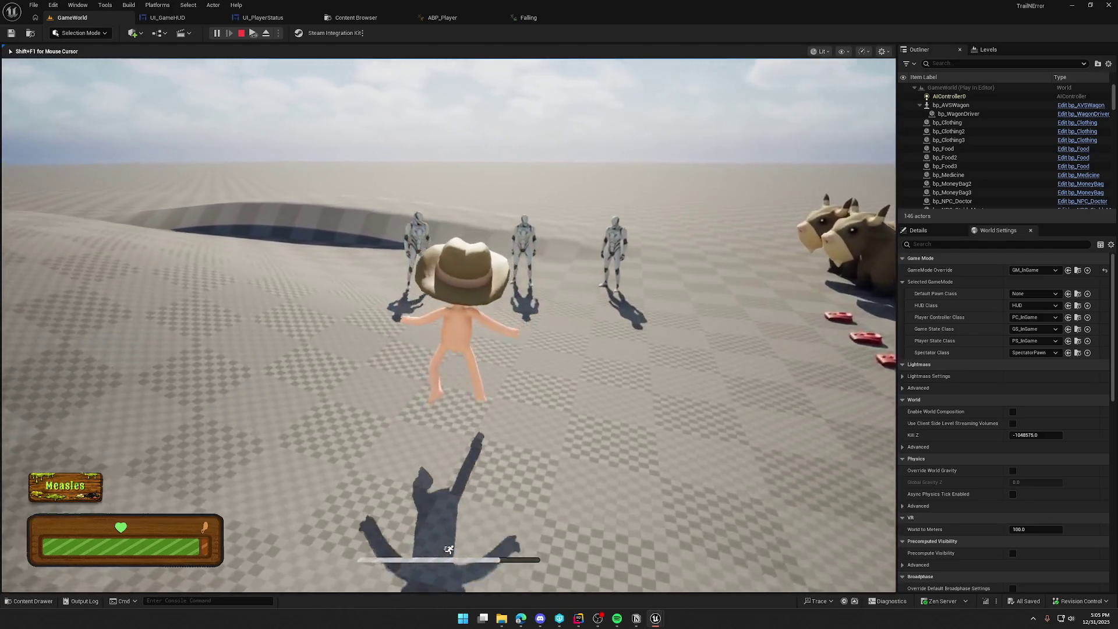
key(shift)
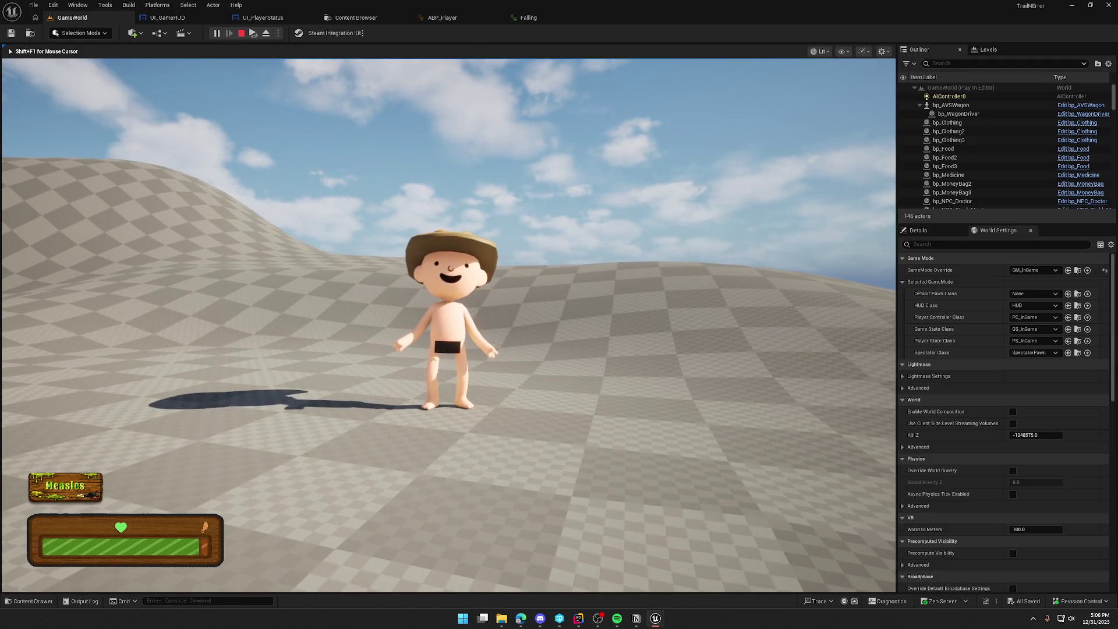
Step: Stop the play test, review Falling's Asset Details, then replay GameWorld running forward
key(Escape)
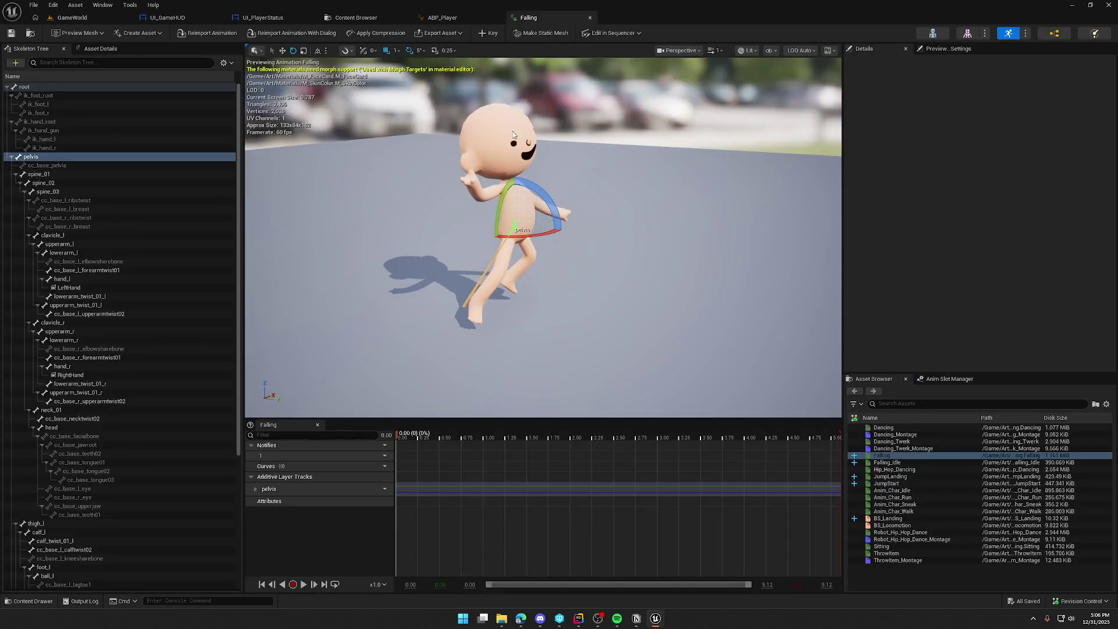
click(85, 49)
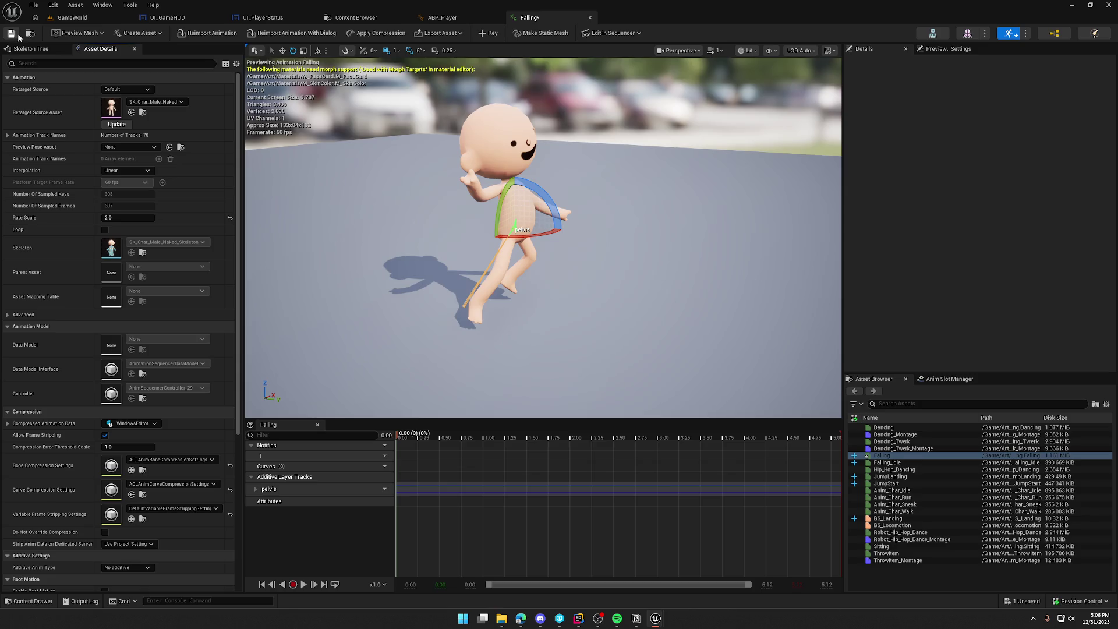
click(81, 21)
click(216, 33)
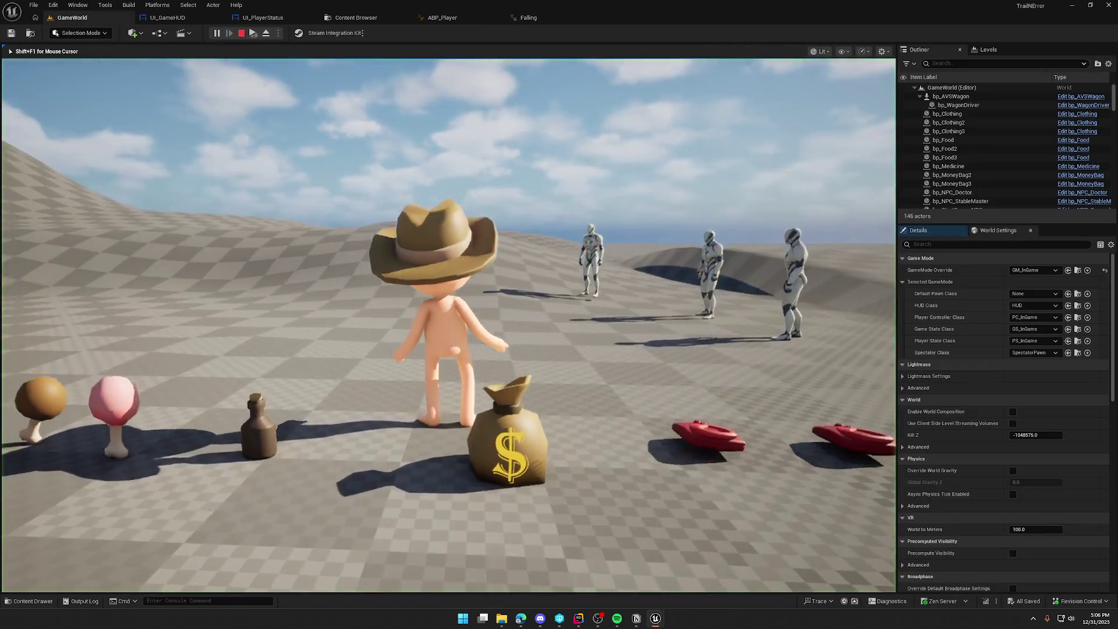
key(w)
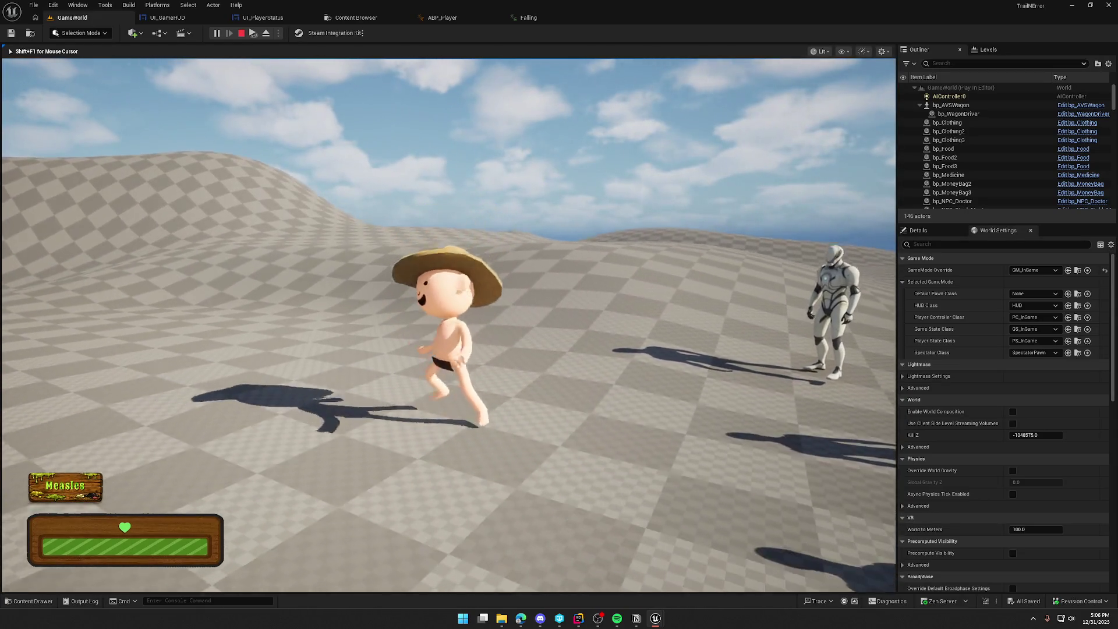
Step: Jump the character mid-run in the play test, then stop the session
key(space)
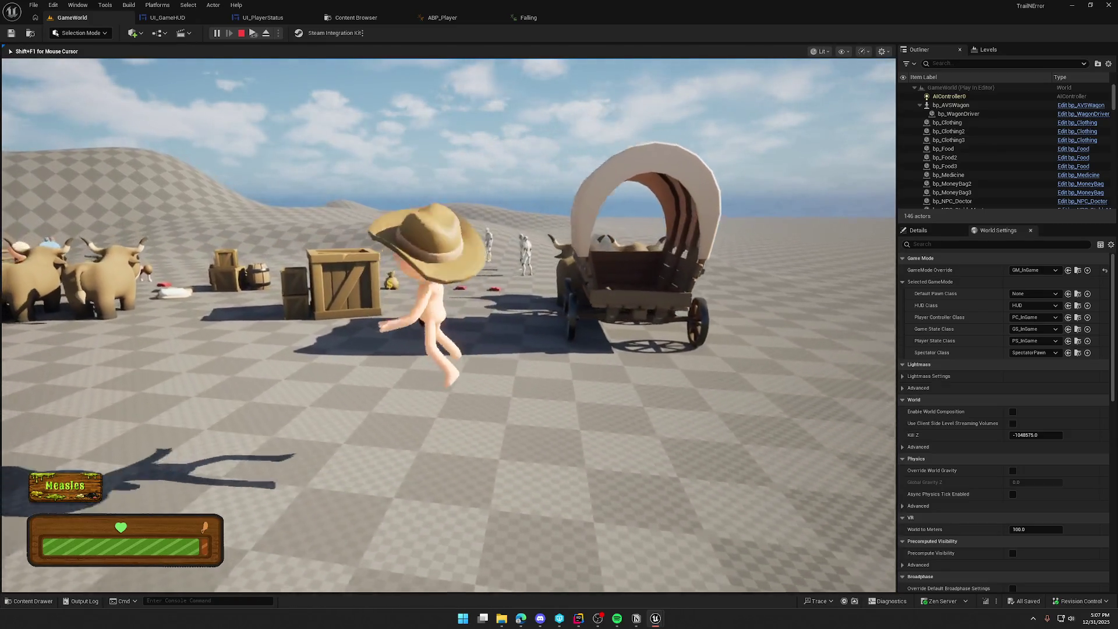
key(Escape)
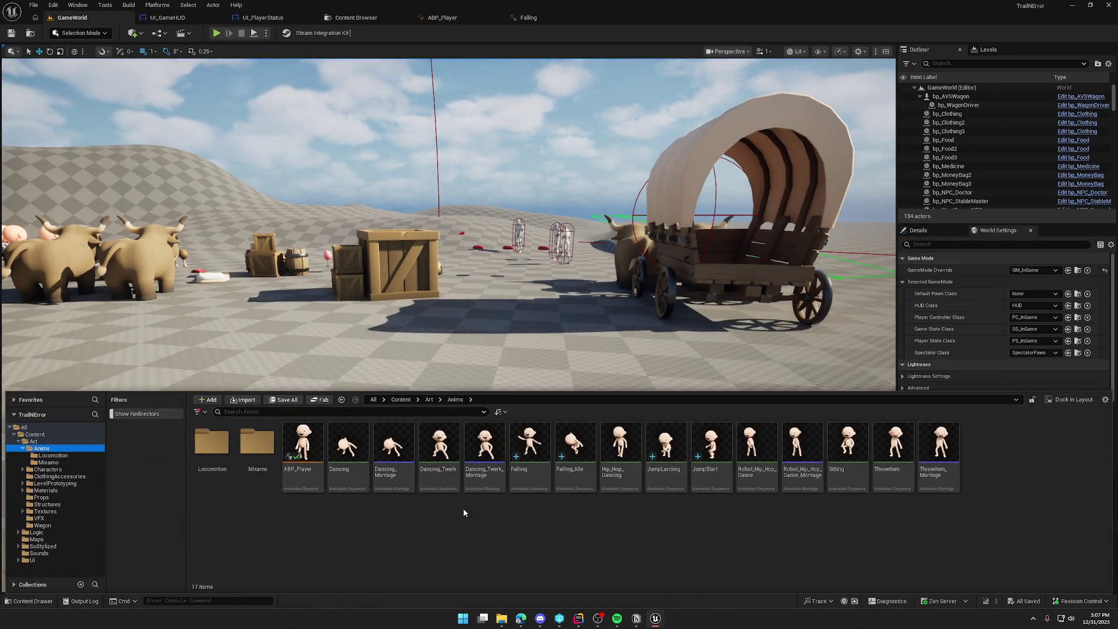
Step: Open JumpStart and remove the frames after the crouch pose
double_click(711, 444)
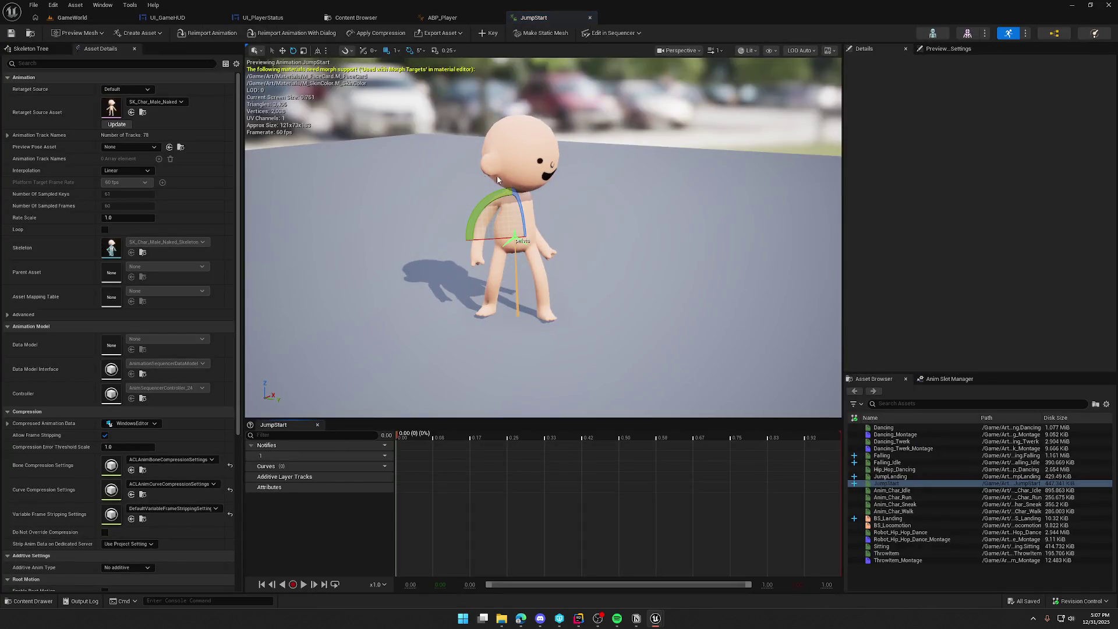
click(303, 586)
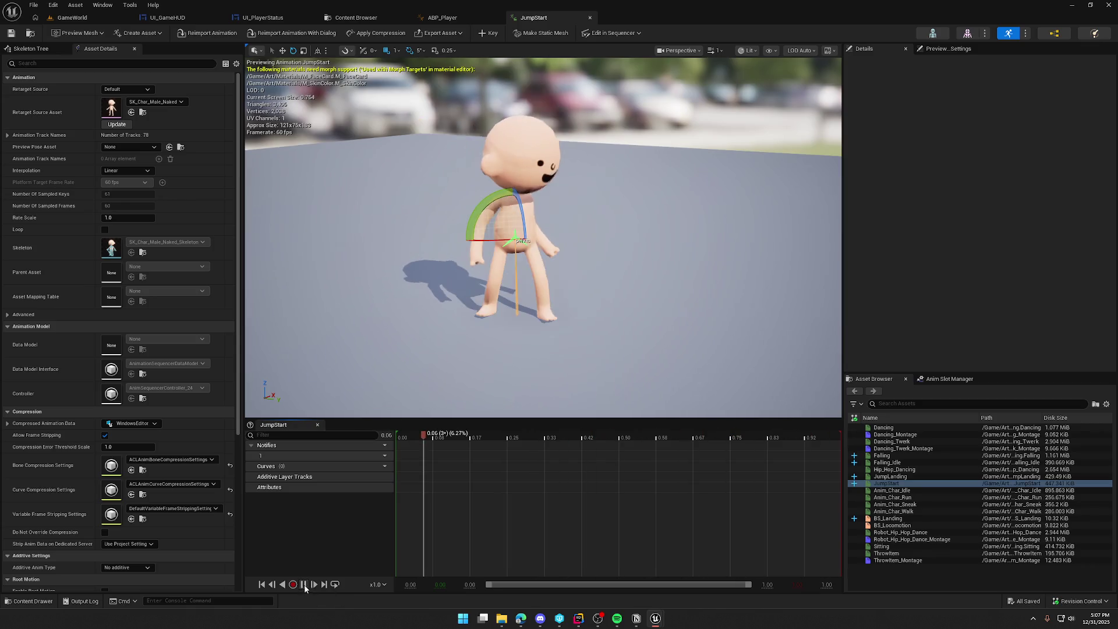
mouse_move(387, 438)
mouse_down()
mouse_move(660, 452)
mouse_move(582, 452)
mouse_move(645, 460)
mouse_move(545, 454)
mouse_move(708, 454)
mouse_up()
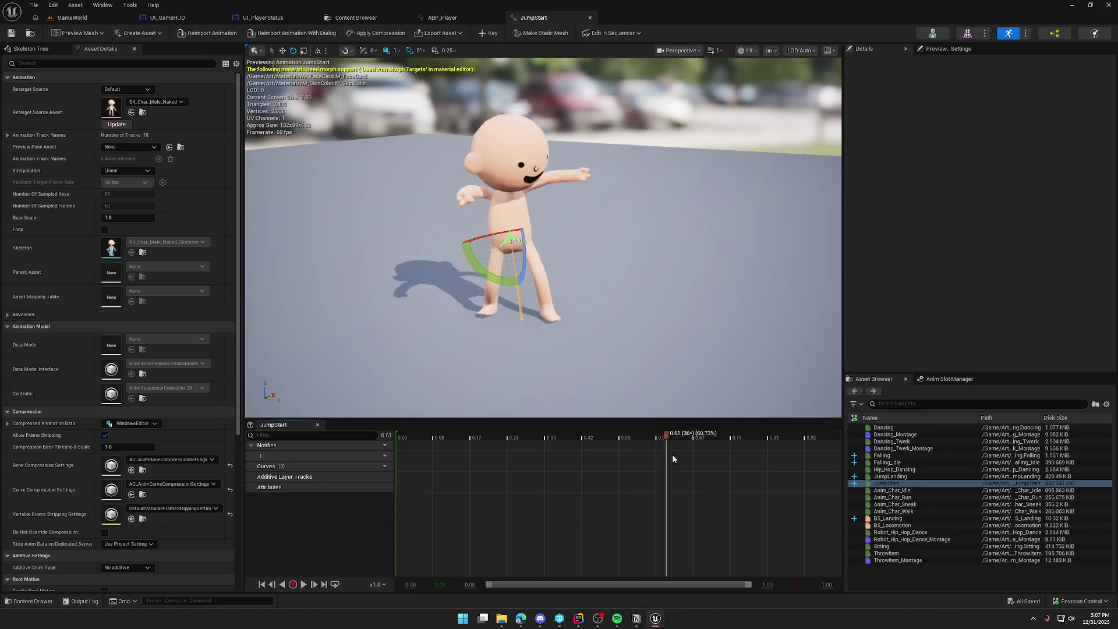
right_click(627, 437)
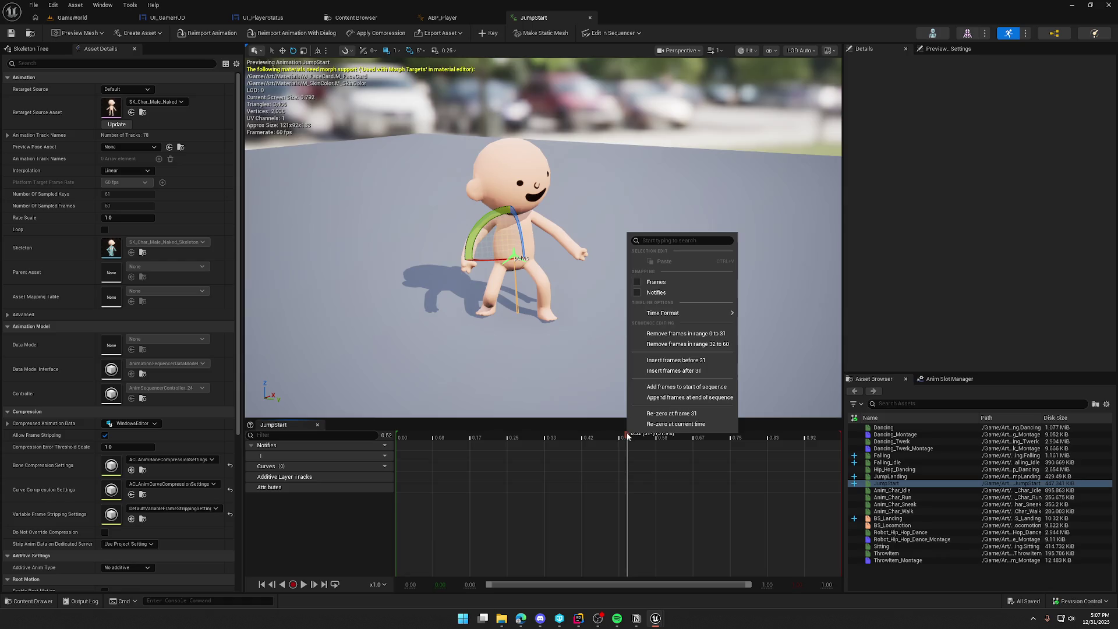
click(711, 336)
Step: Remove the frames after 0.25 s and preview the trimmed JumpStart animation
click(303, 584)
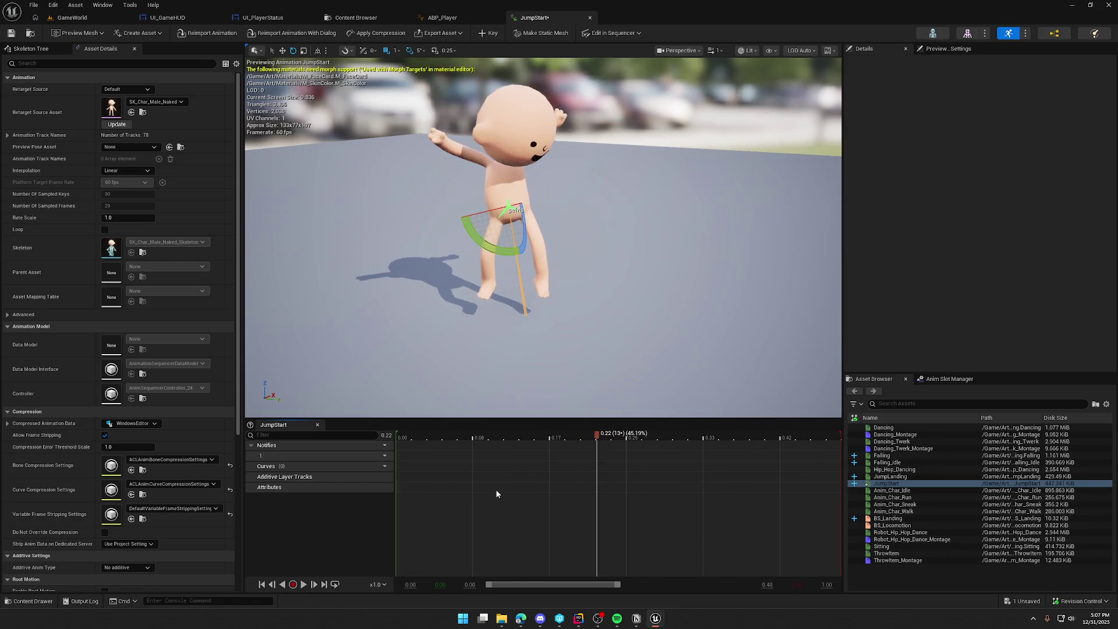
mouse_move(505, 446)
mouse_down()
mouse_move(630, 448)
mouse_move(410, 454)
mouse_move(625, 466)
mouse_up()
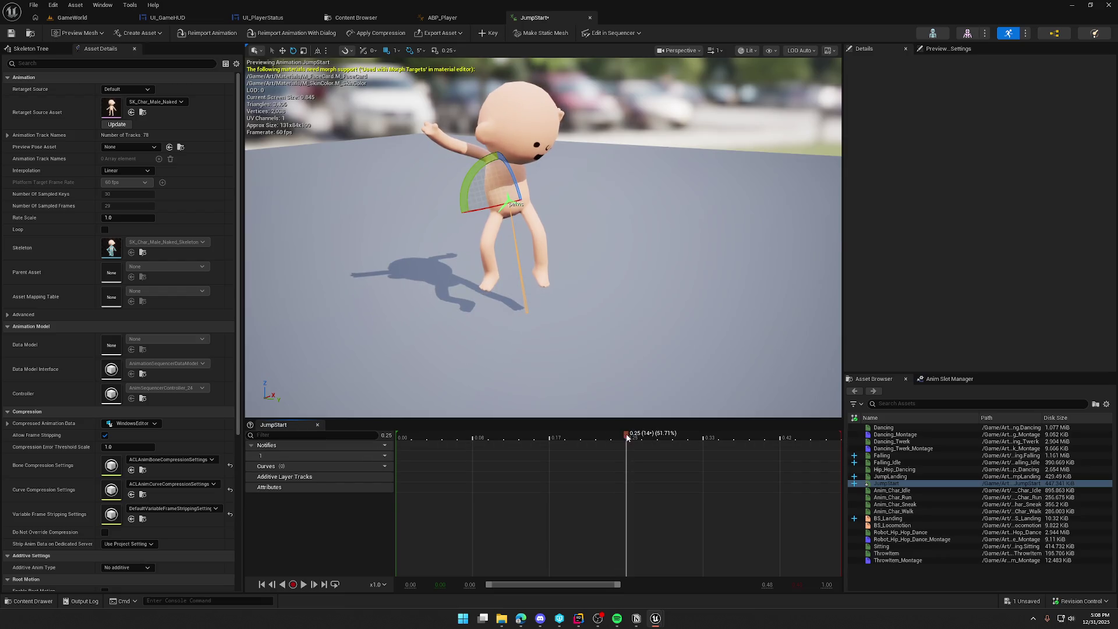
right_click(637, 437)
click(693, 347)
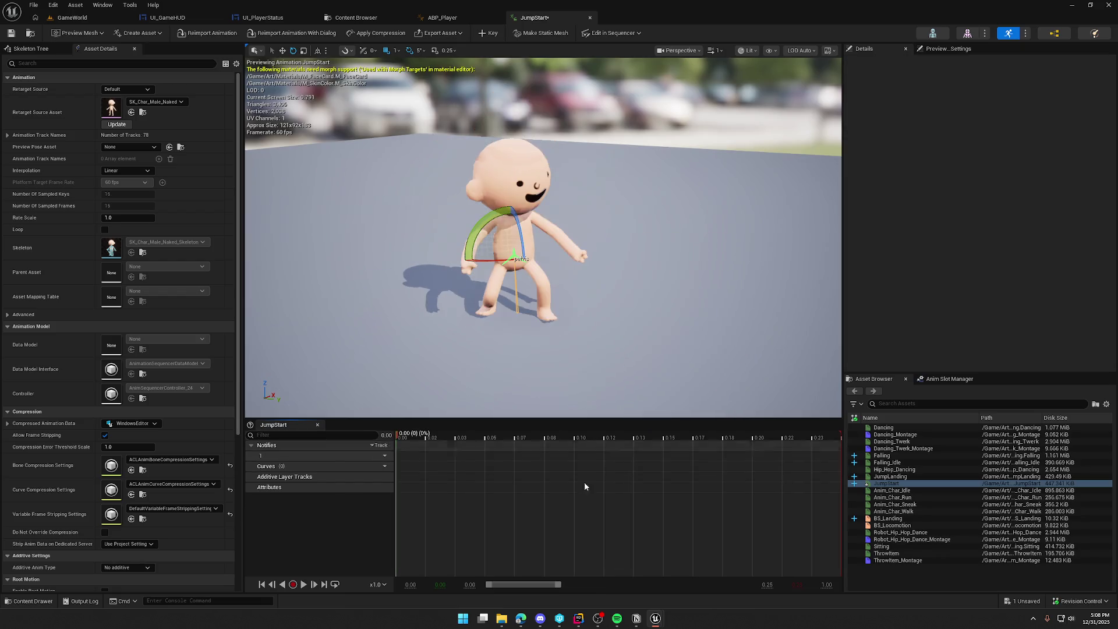
click(304, 584)
click(304, 585)
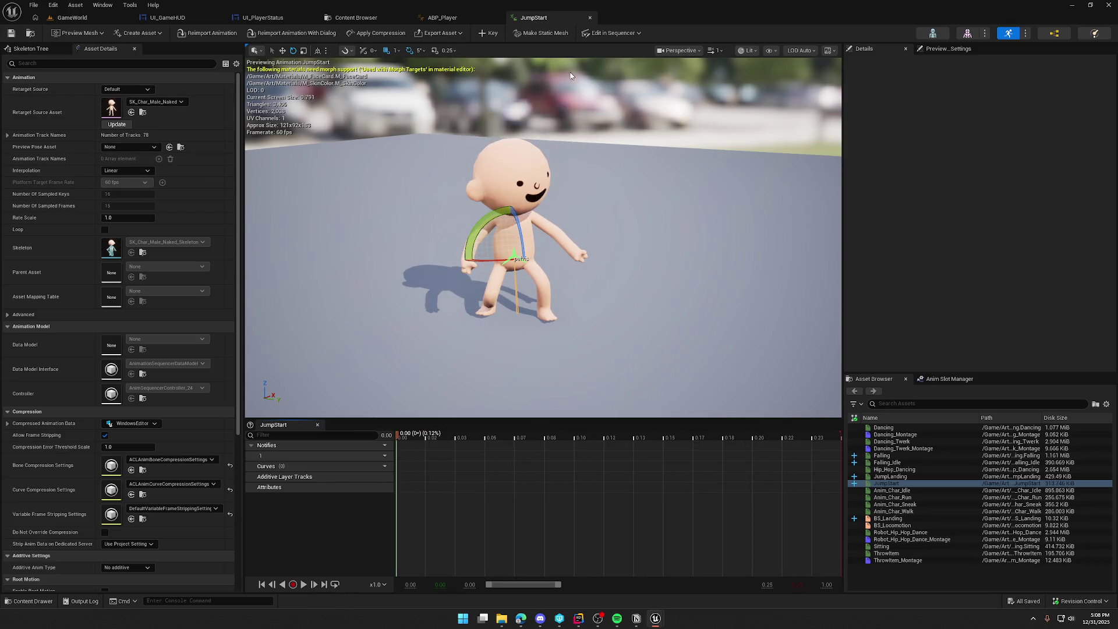
click(443, 18)
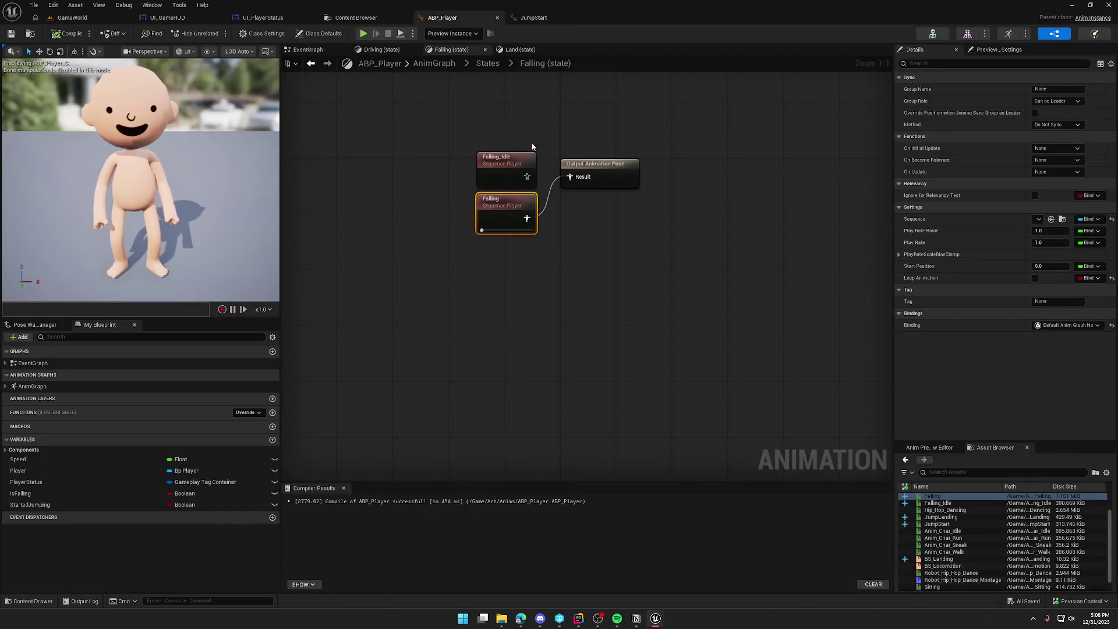
Step: Add a 'Jump' state out of Normal, link it into Falling, and open the Normal→Jump rule
click(488, 64)
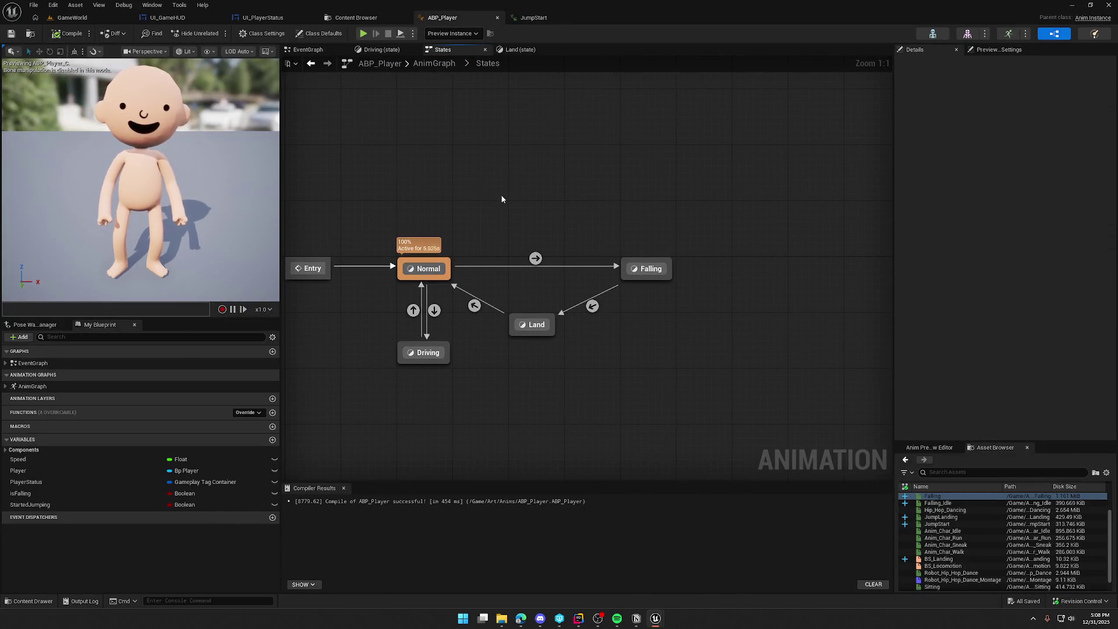
drag(448, 265, 523, 199)
click(550, 225)
text(Jump)
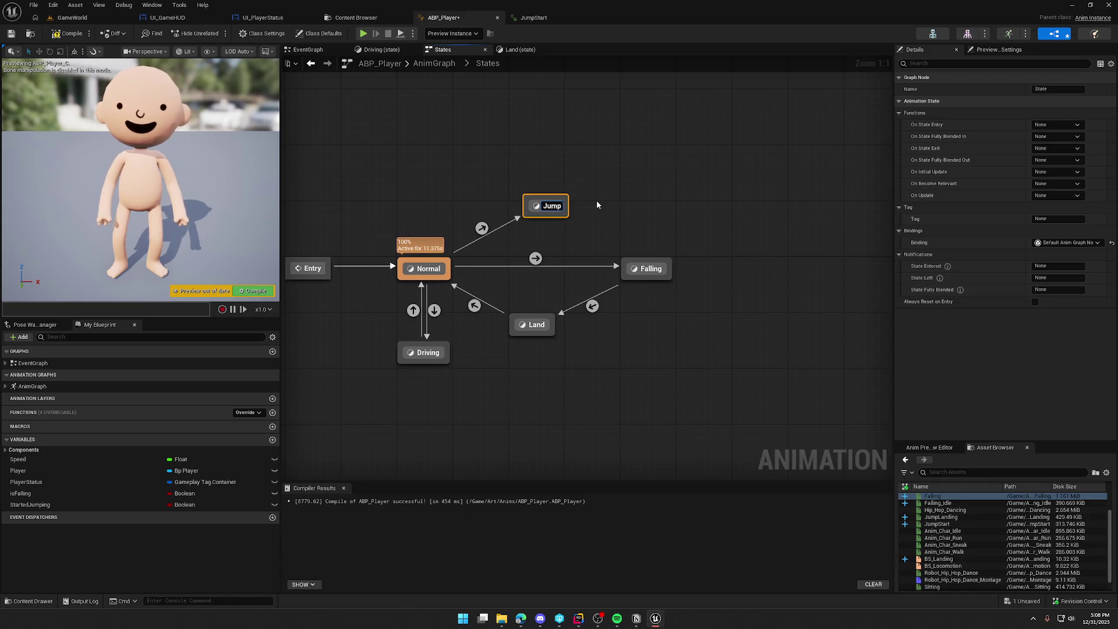
drag(564, 217, 629, 267)
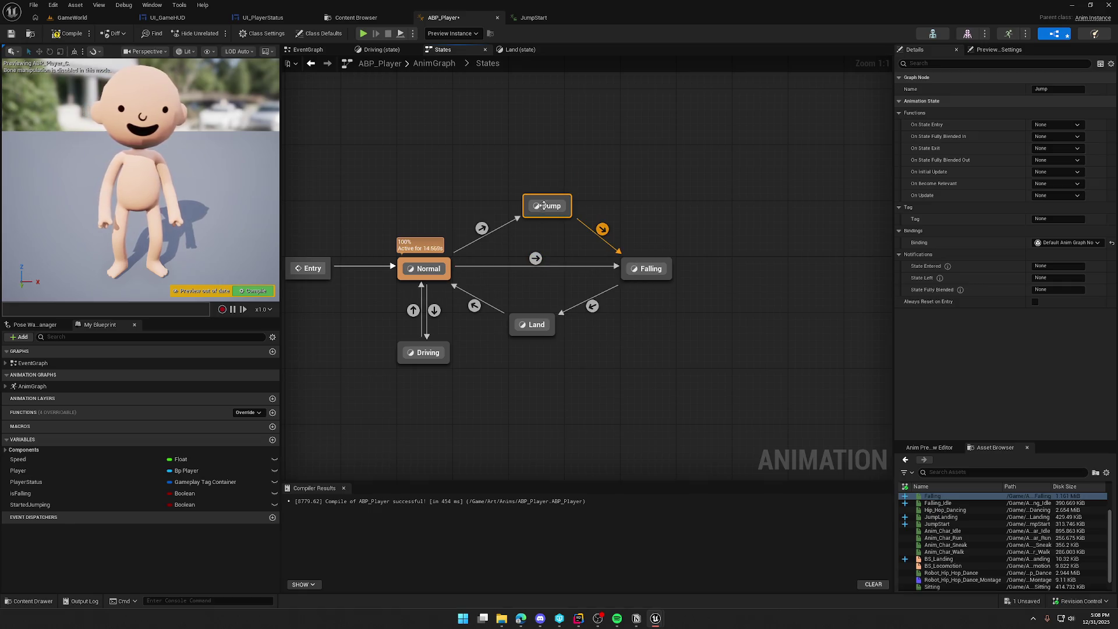
click(545, 163)
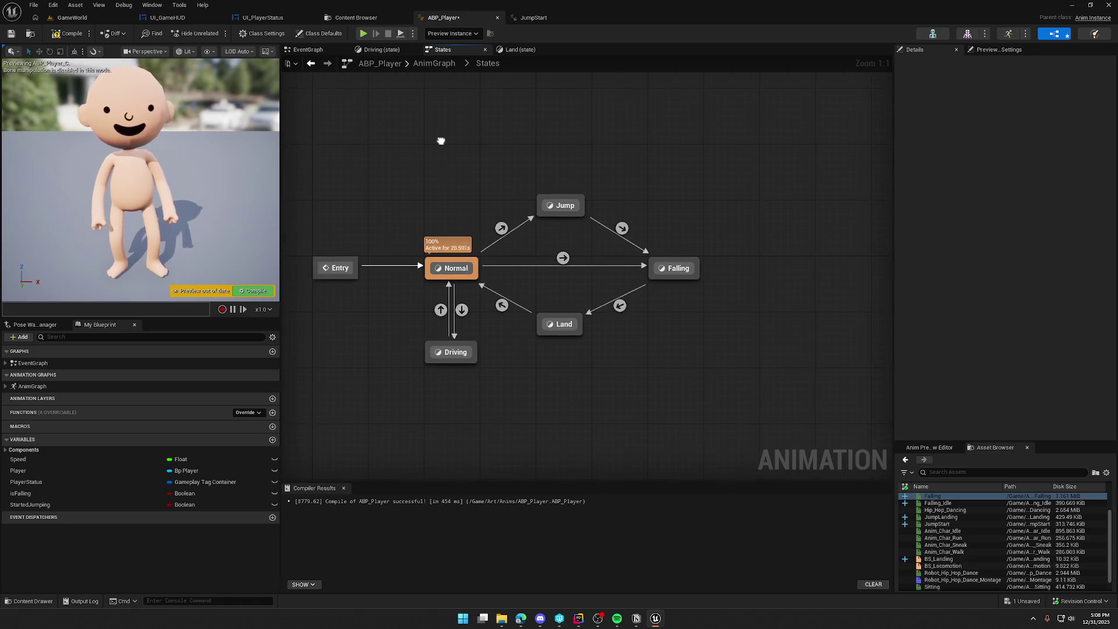
click(343, 488)
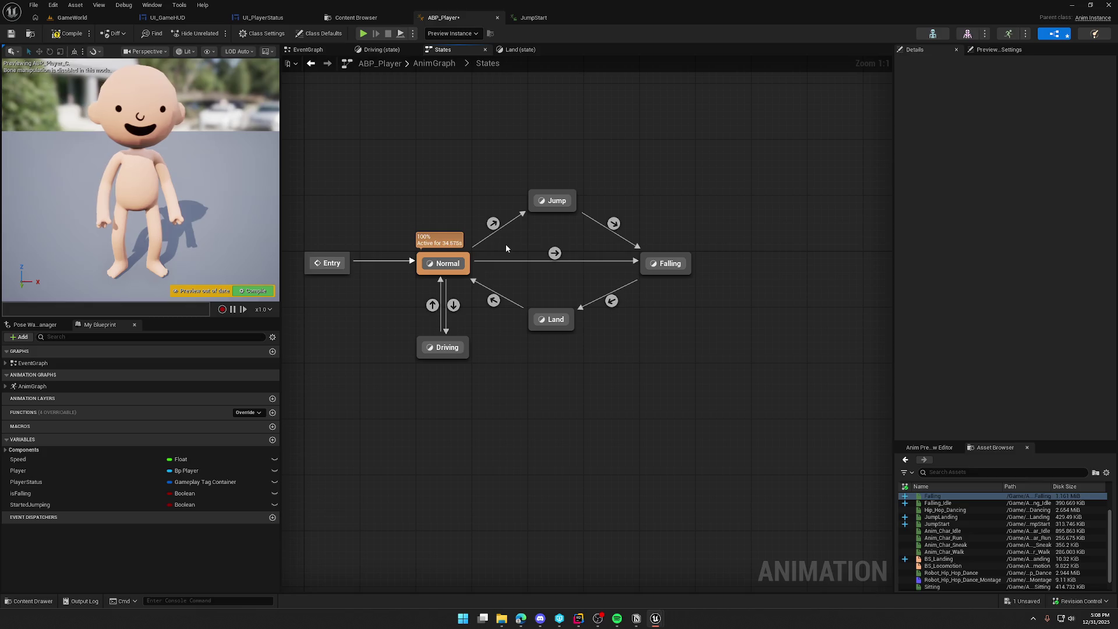
double_click(494, 223)
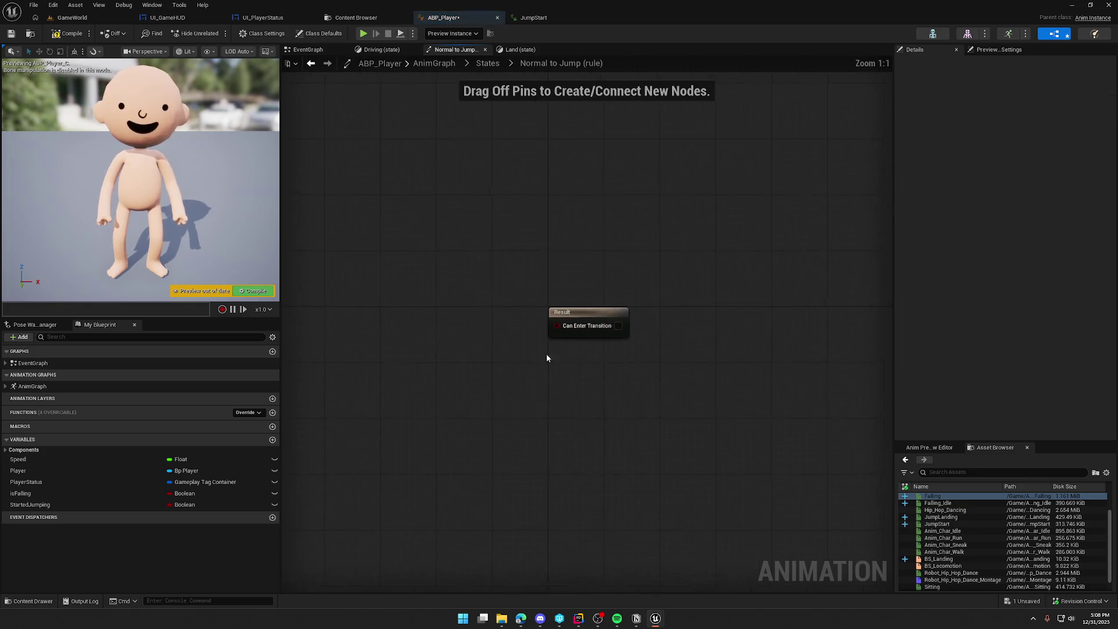
Step: Drive the Normal→Jump rule with Started Jumping and make the Jump state play JumpStart
mouse_move(30, 505)
mouse_down()
mouse_move(81, 527)
mouse_move(489, 333)
mouse_move(559, 322)
mouse_move(664, 331)
mouse_move(621, 328)
mouse_up()
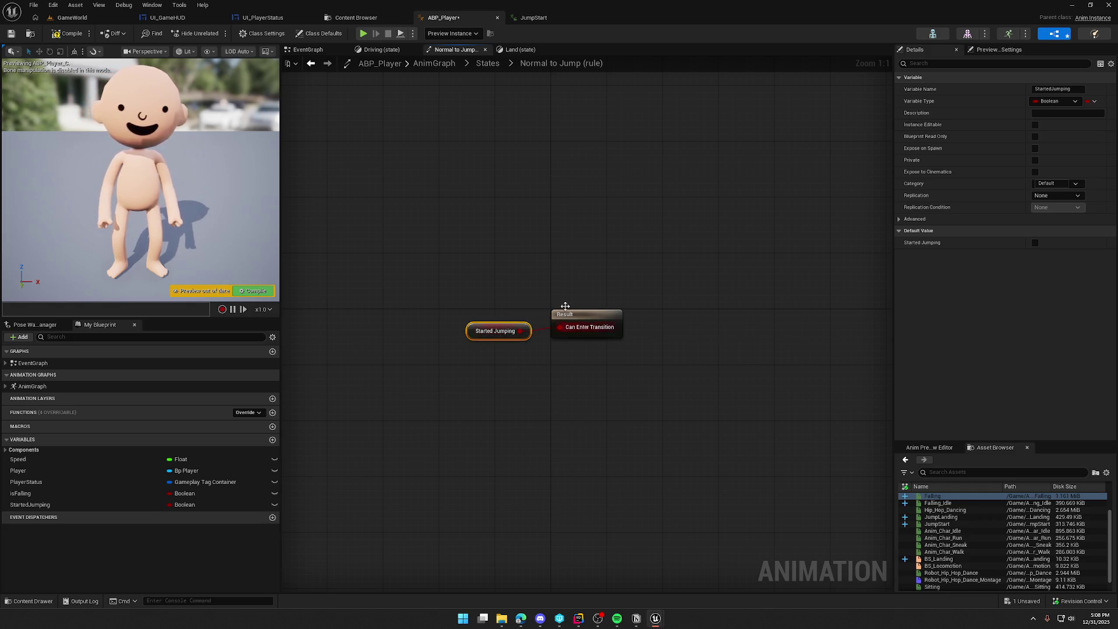
click(488, 63)
double_click(646, 251)
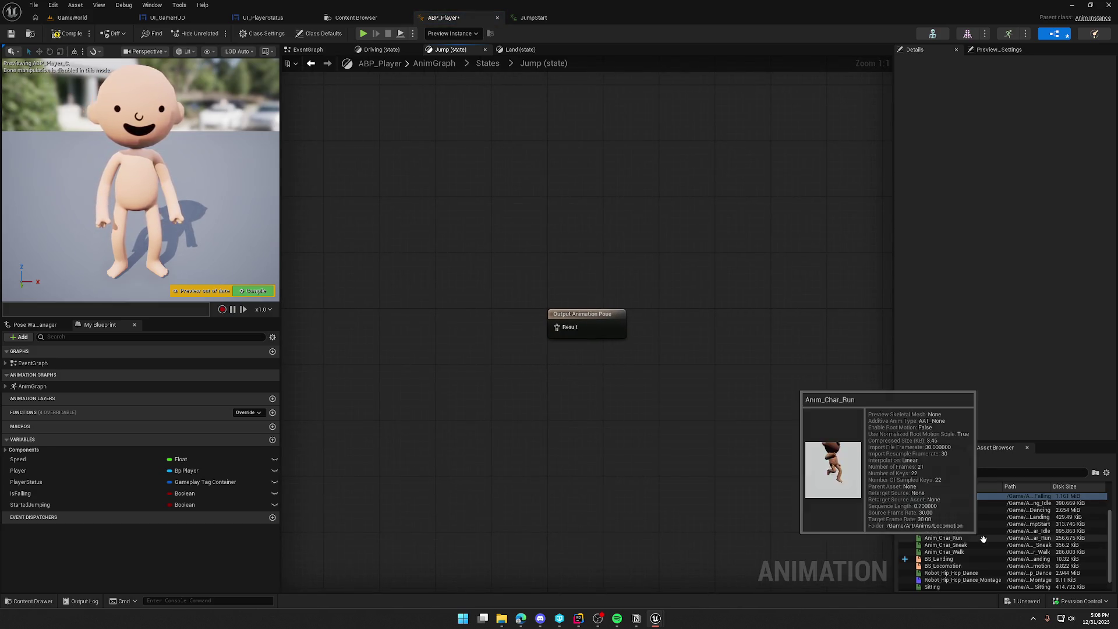
mouse_move(937, 524)
mouse_down()
mouse_move(474, 316)
mouse_move(457, 319)
mouse_move(523, 333)
mouse_up()
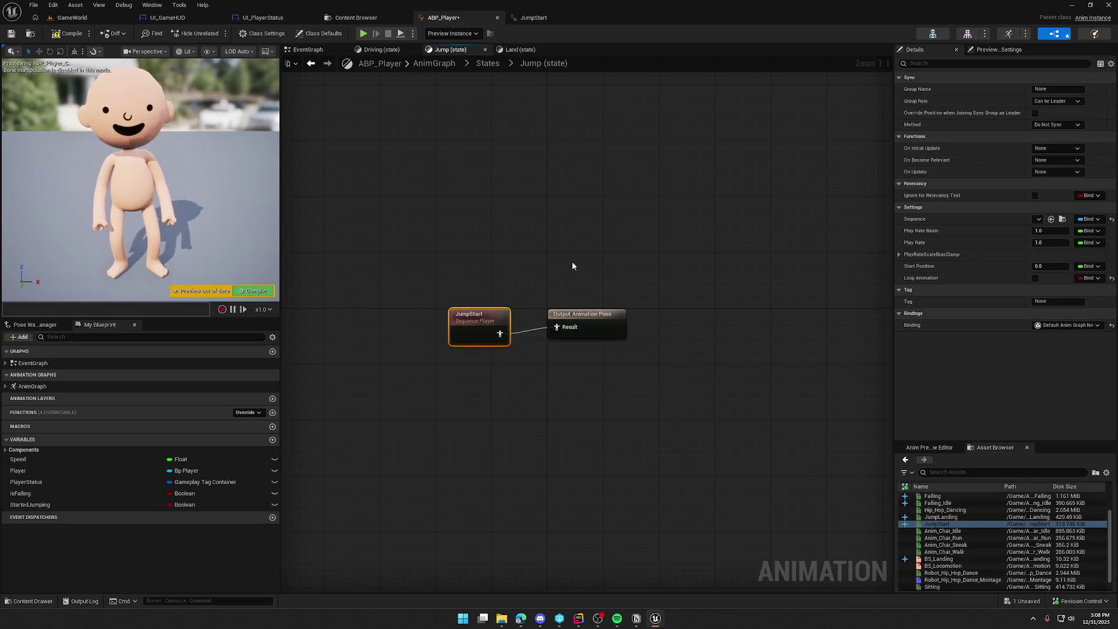
Step: Make the Jump→Falling transition fire automatically when JumpStart finishes
click(488, 63)
click(703, 273)
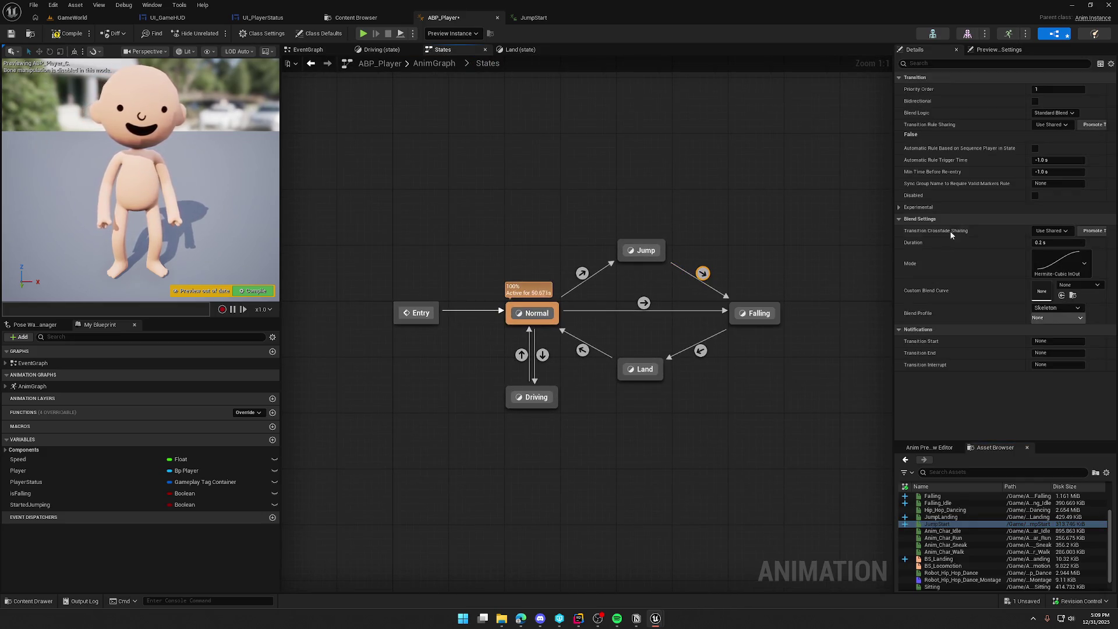
click(1035, 149)
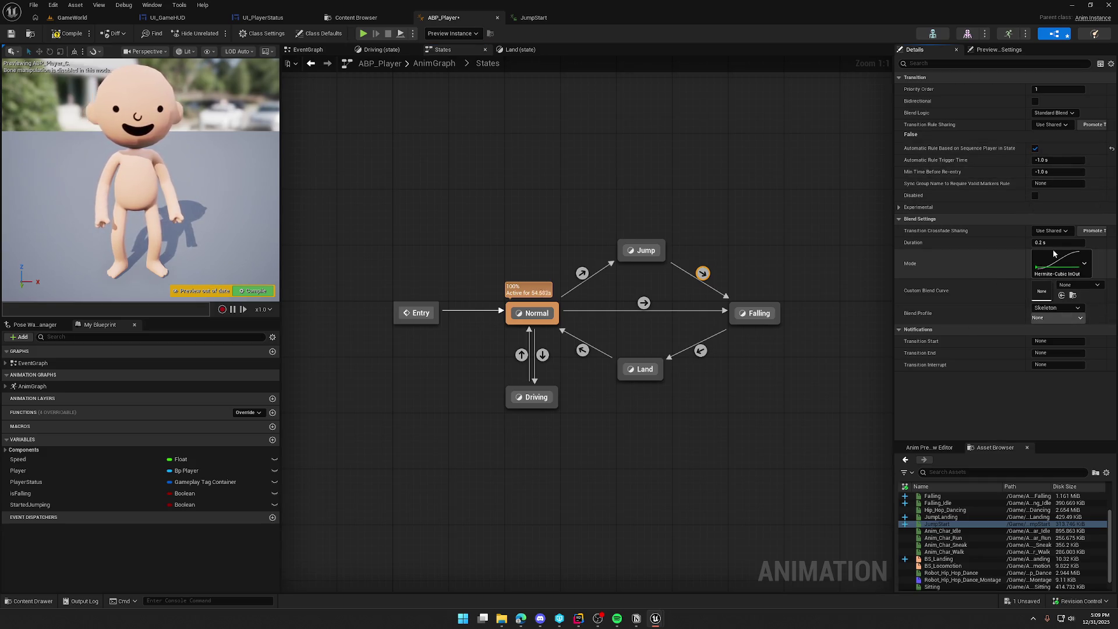
Step: Delete the OR and Started Jumping nodes so Normal→Falling uses only Is Falling
click(643, 303)
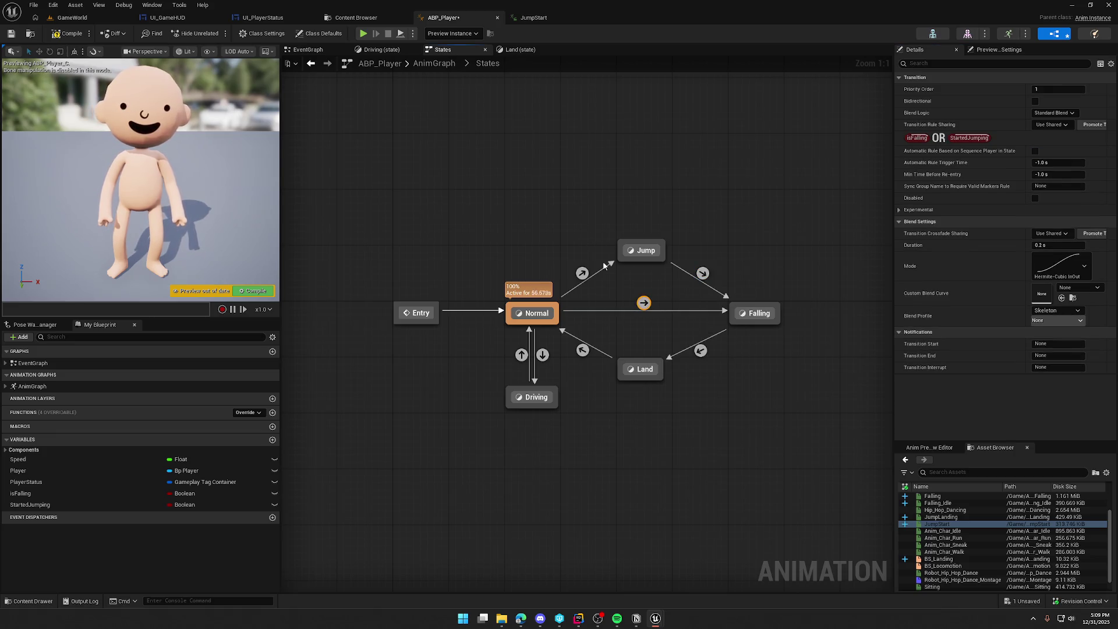
double_click(644, 303)
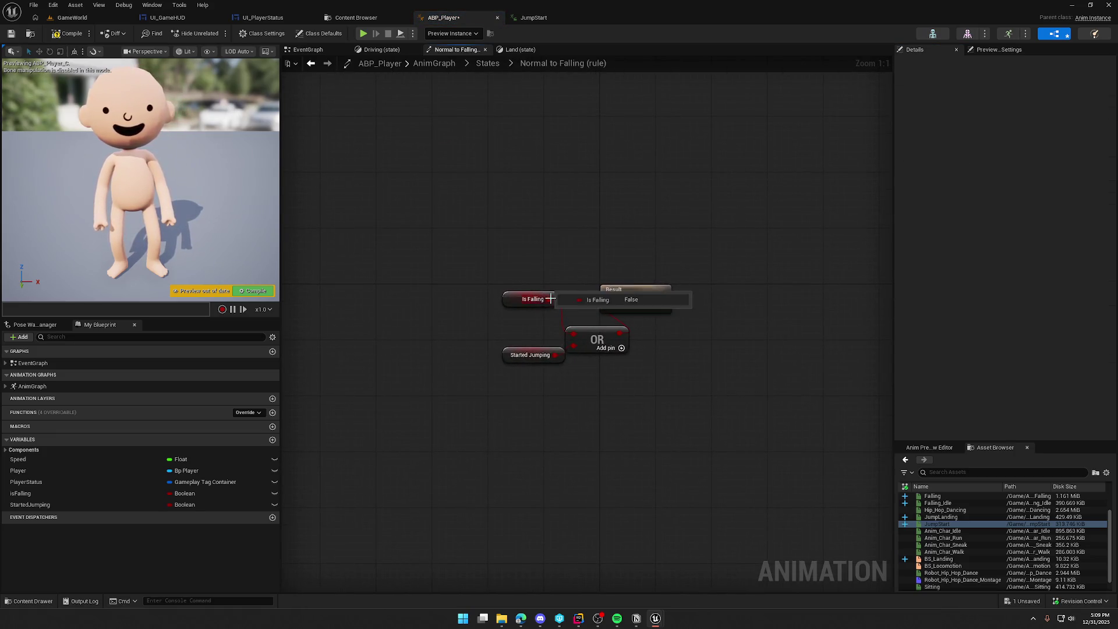
drag(635, 326, 486, 357)
key(Delete)
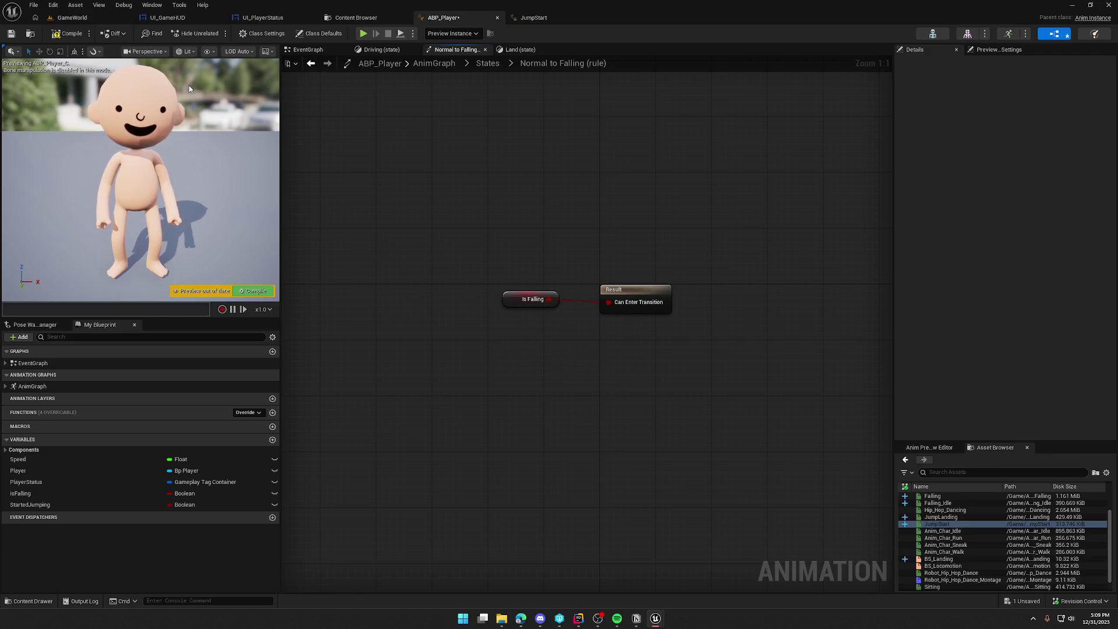
Step: Run the character around the cabin in a first GameWorld play test, then stop it
click(72, 19)
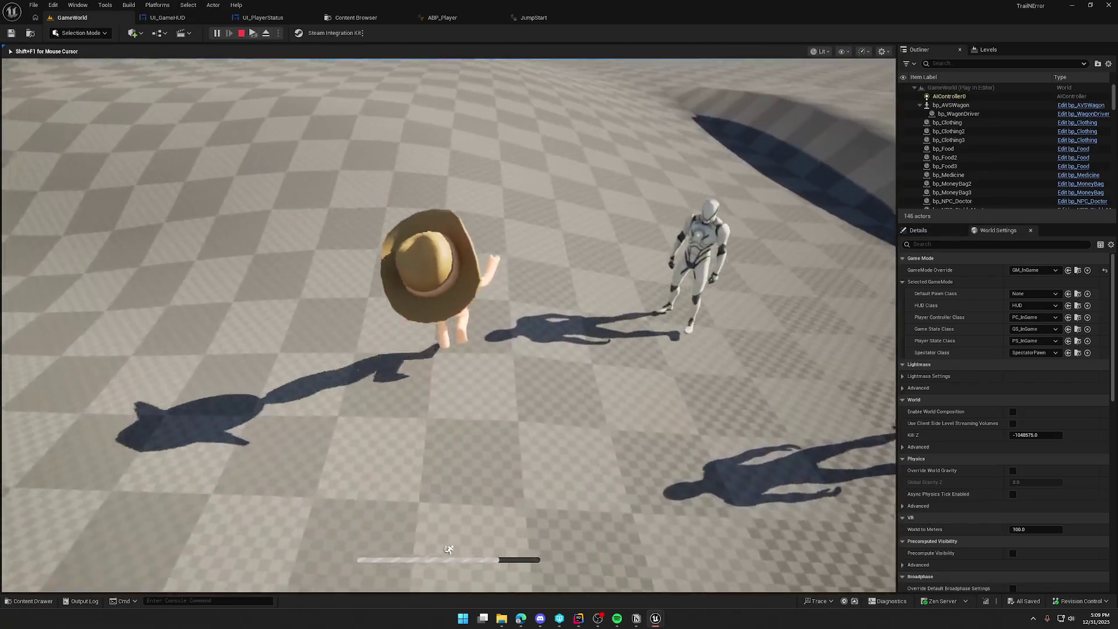
key(w)
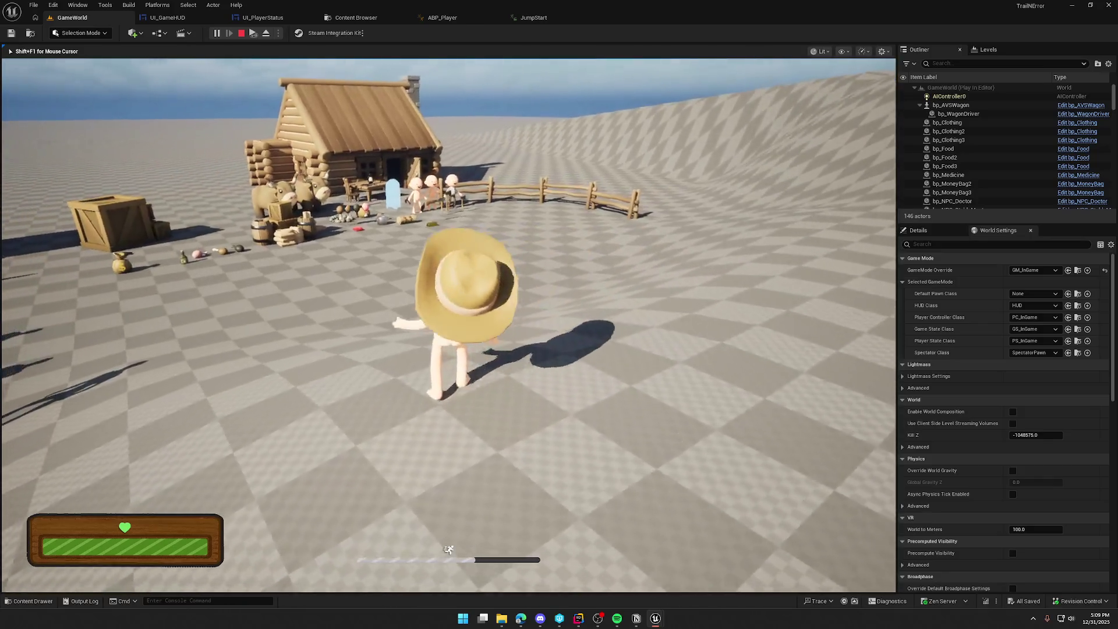
key(w)
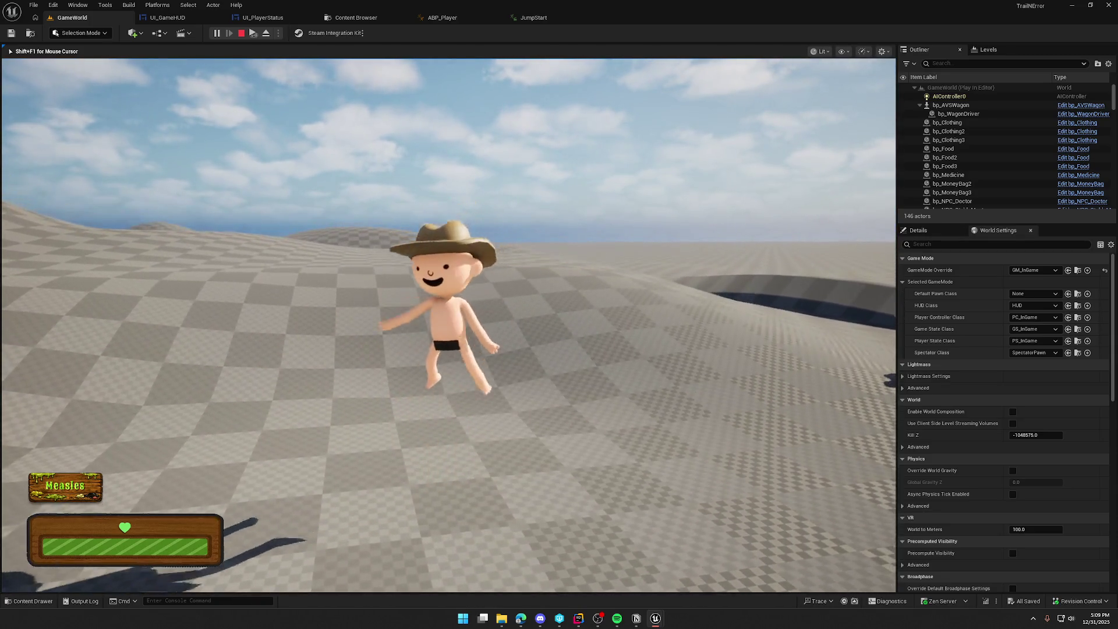
key(w)
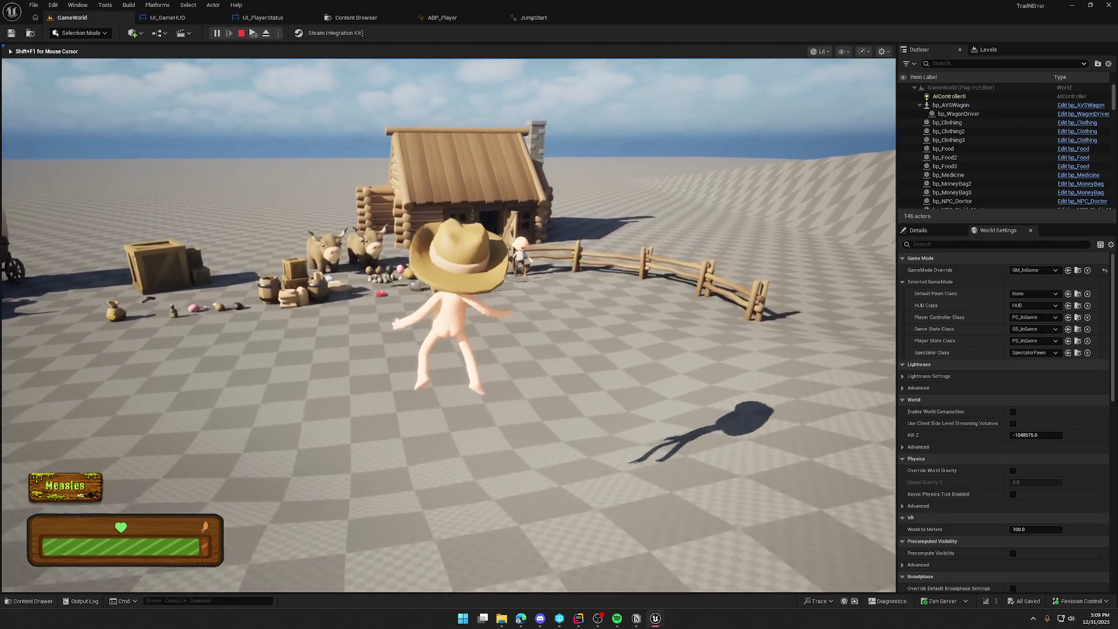
key(Escape)
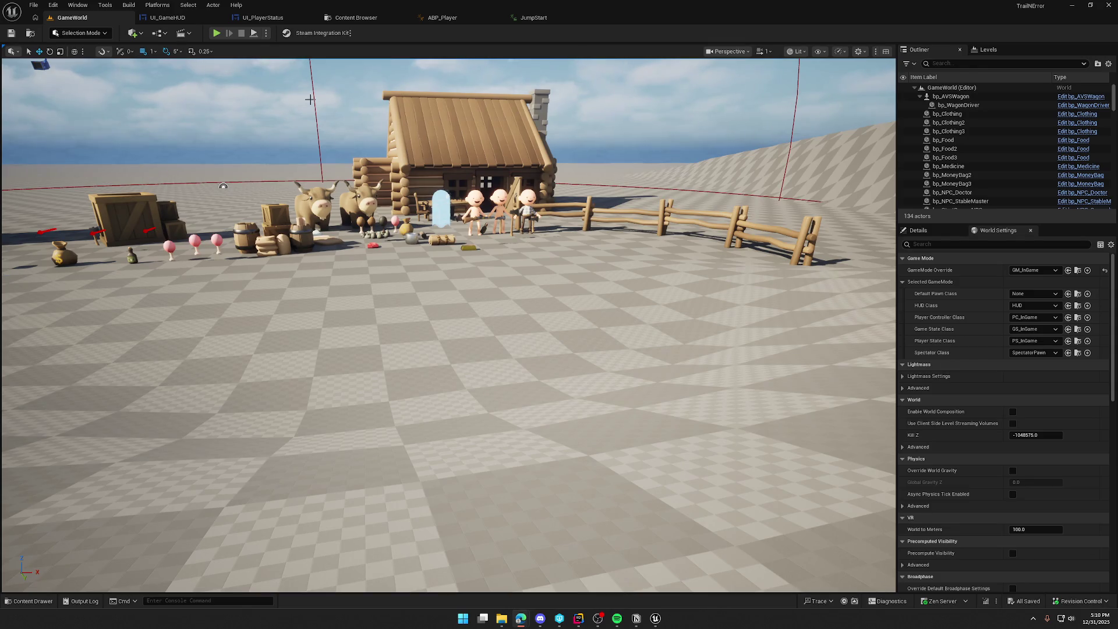
Step: Start a second play session with Alt+P, run across the terrain, stop, and reframe the state machine
key(alt+p)
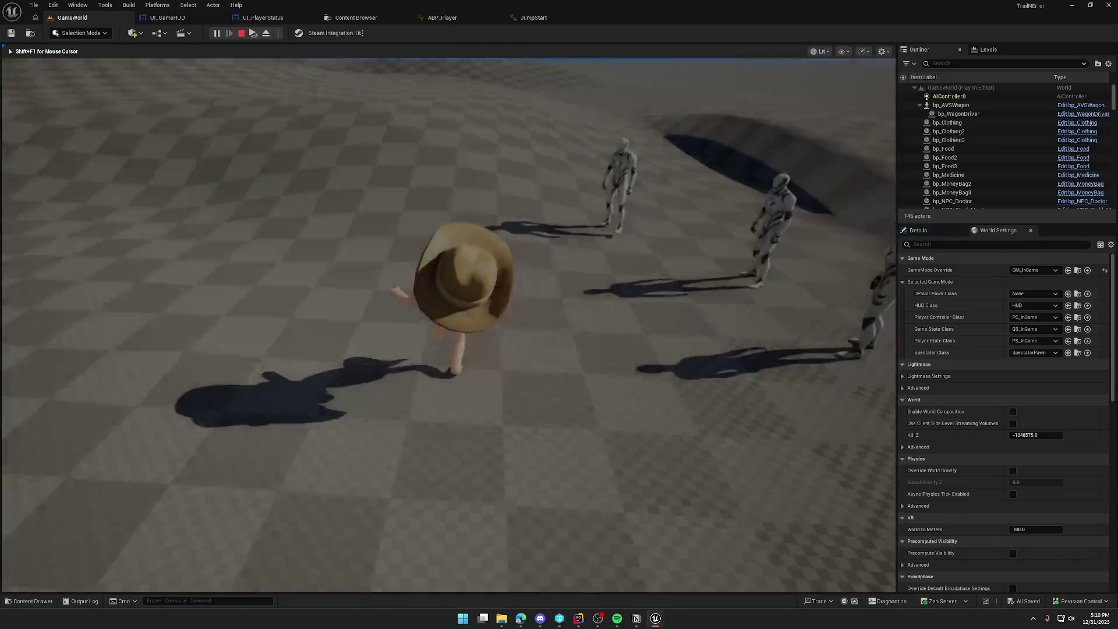
key(w)
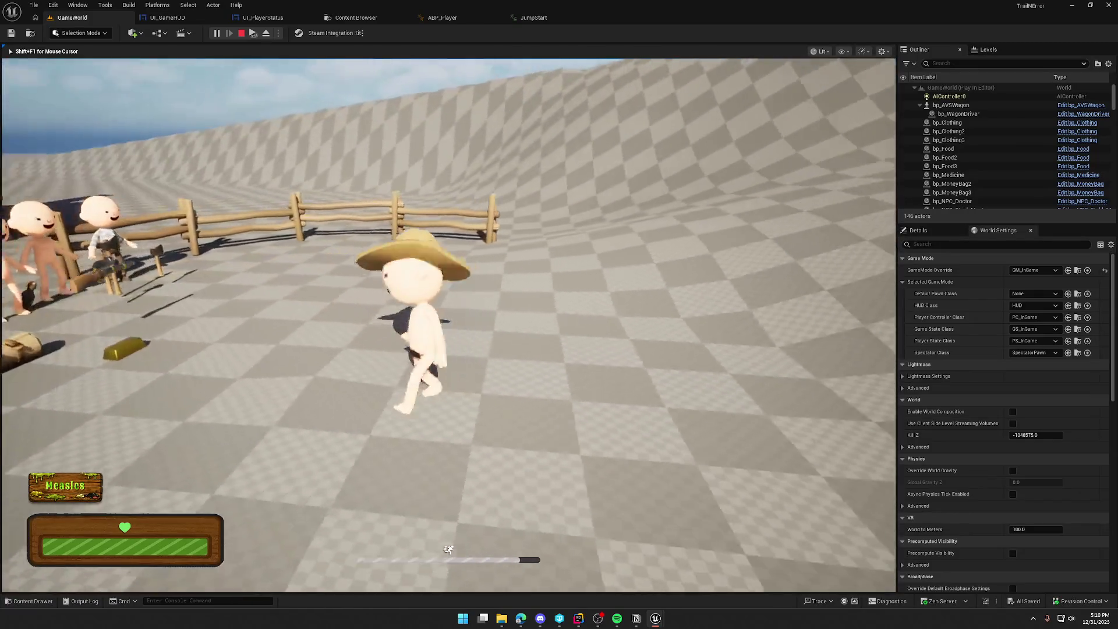
key(w)
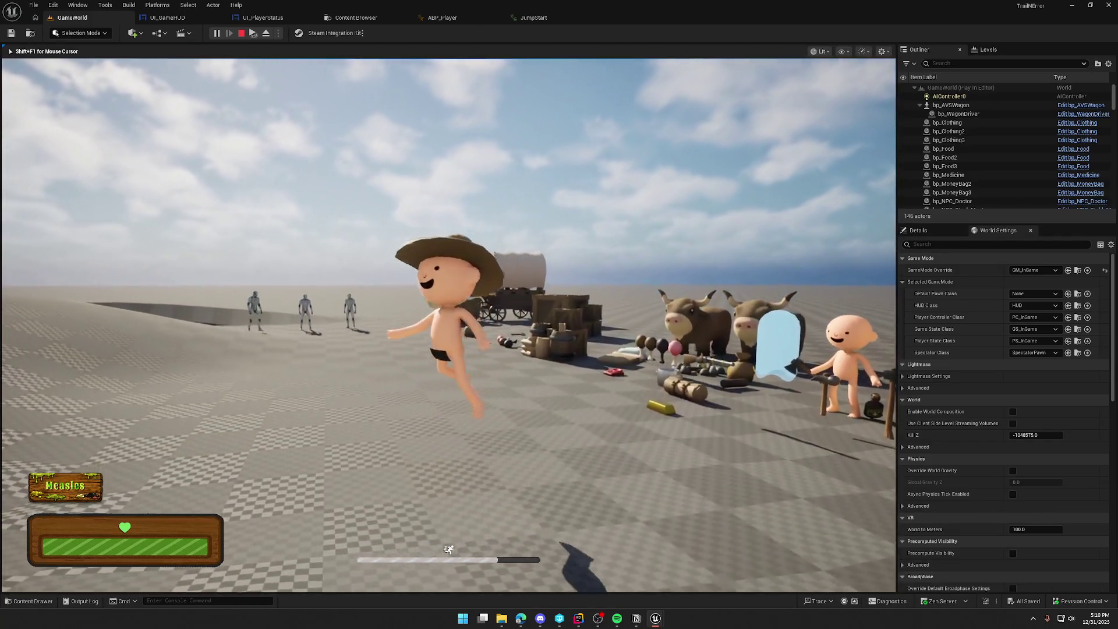
key(Escape)
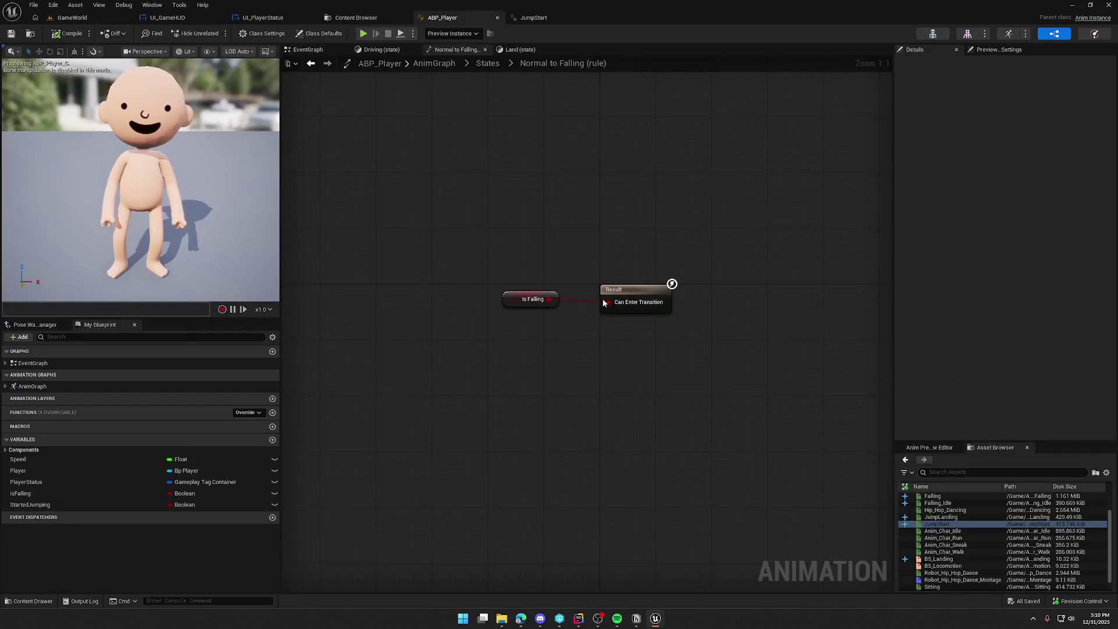
drag(537, 299, 448, 278)
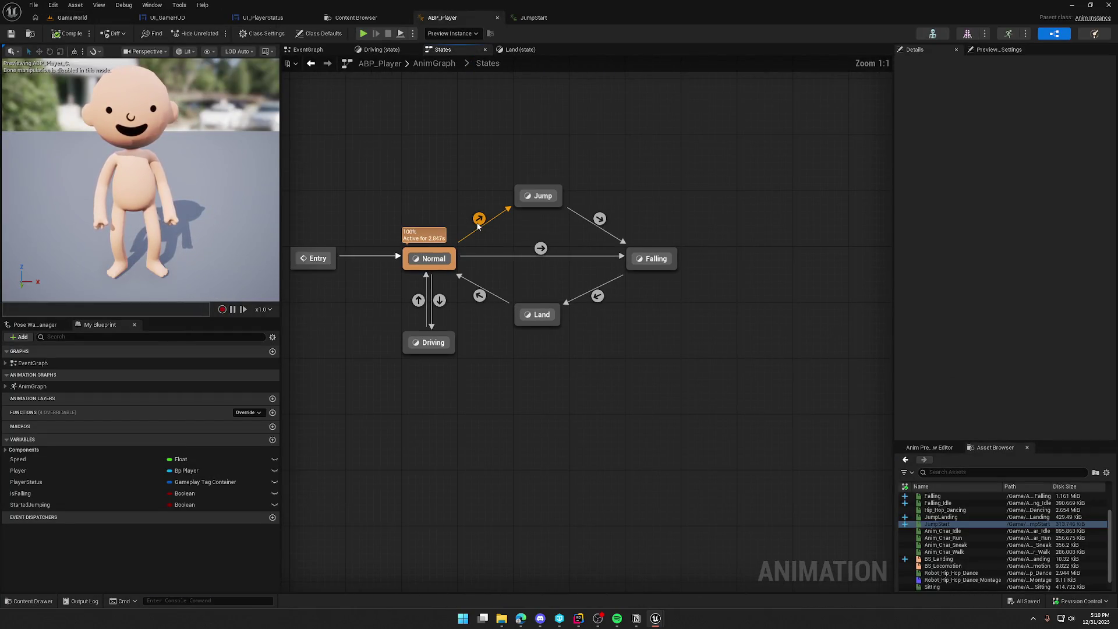
Step: Set the Jump→Falling blend duration to 0.1 s and start a new GameWorld play test
click(599, 220)
click(1048, 242)
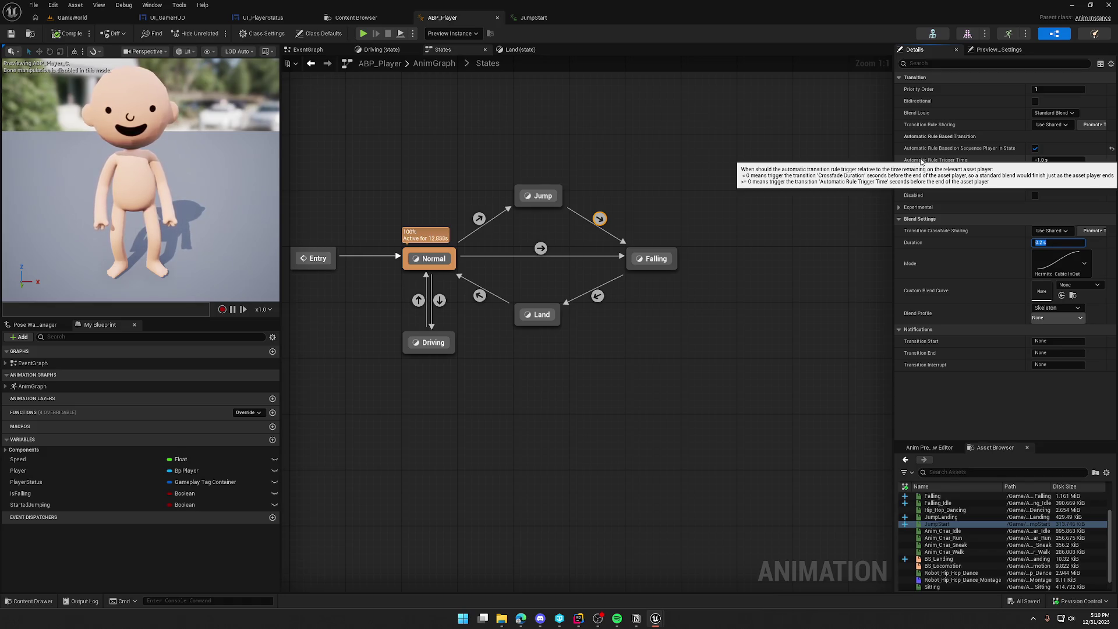
text(1)
key(Return)
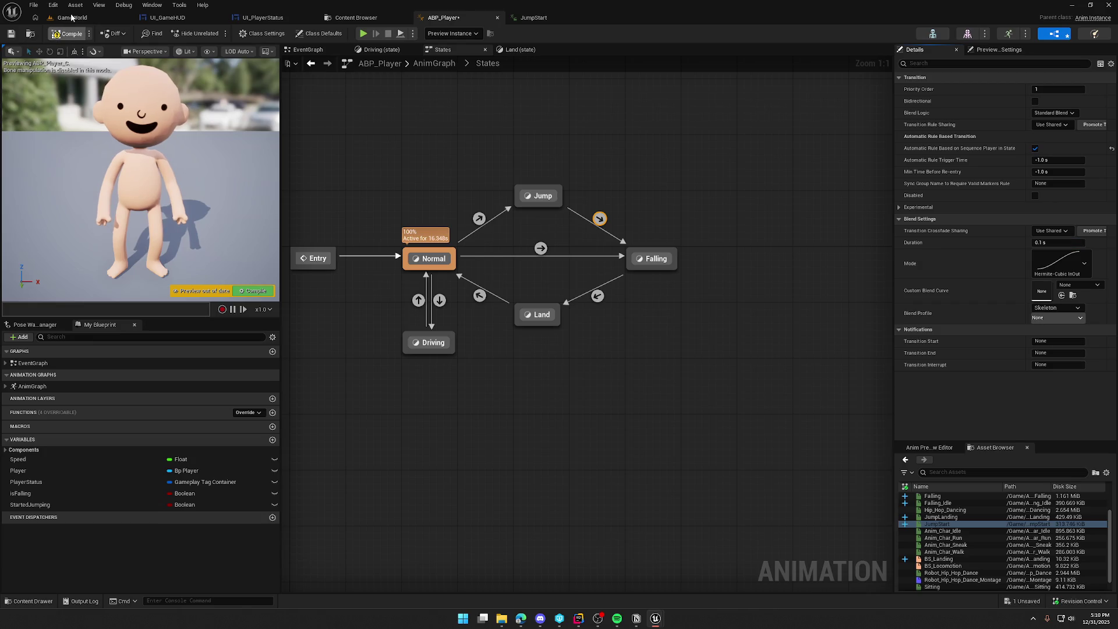
click(71, 17)
click(217, 33)
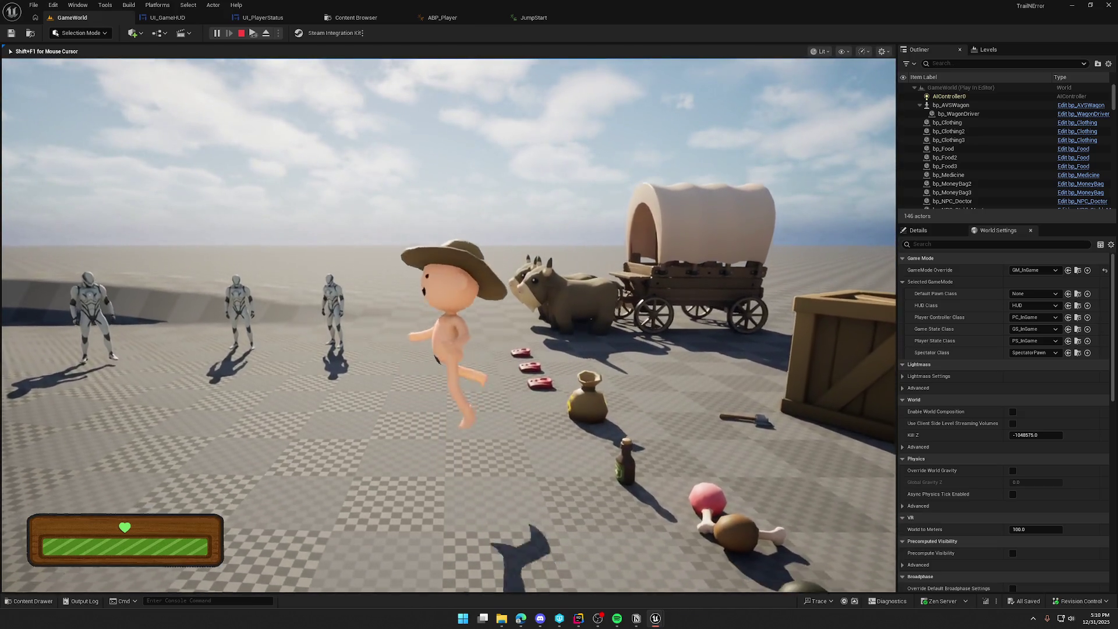
Step: Sprint the character across the terrain, past the fence, toward the wagon, then stop
key(shift+w)
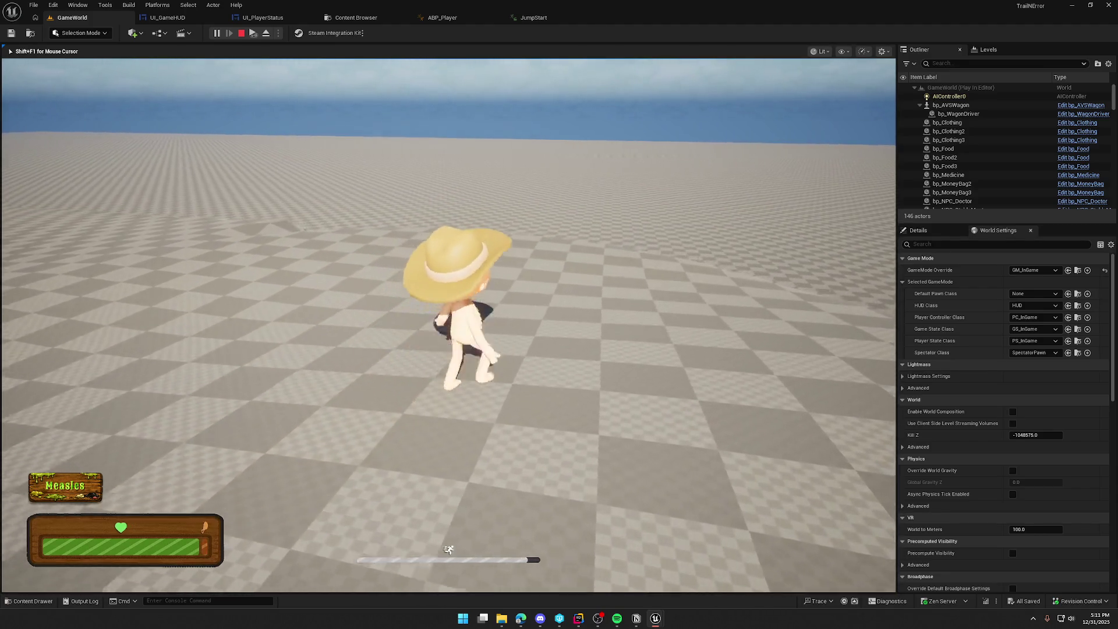
key(shift)
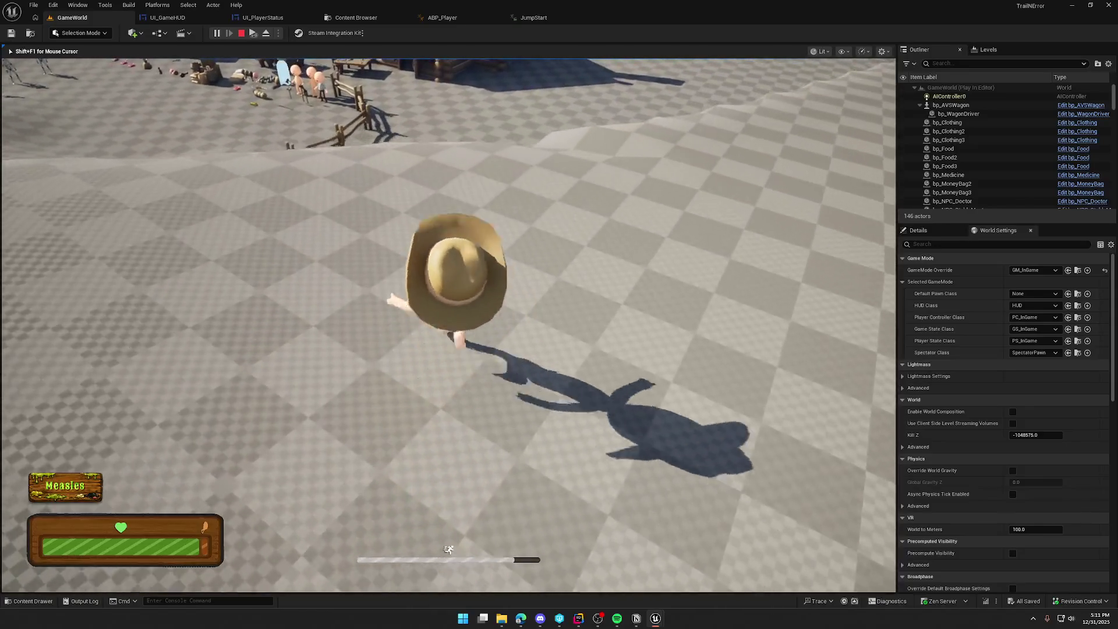
key(w)
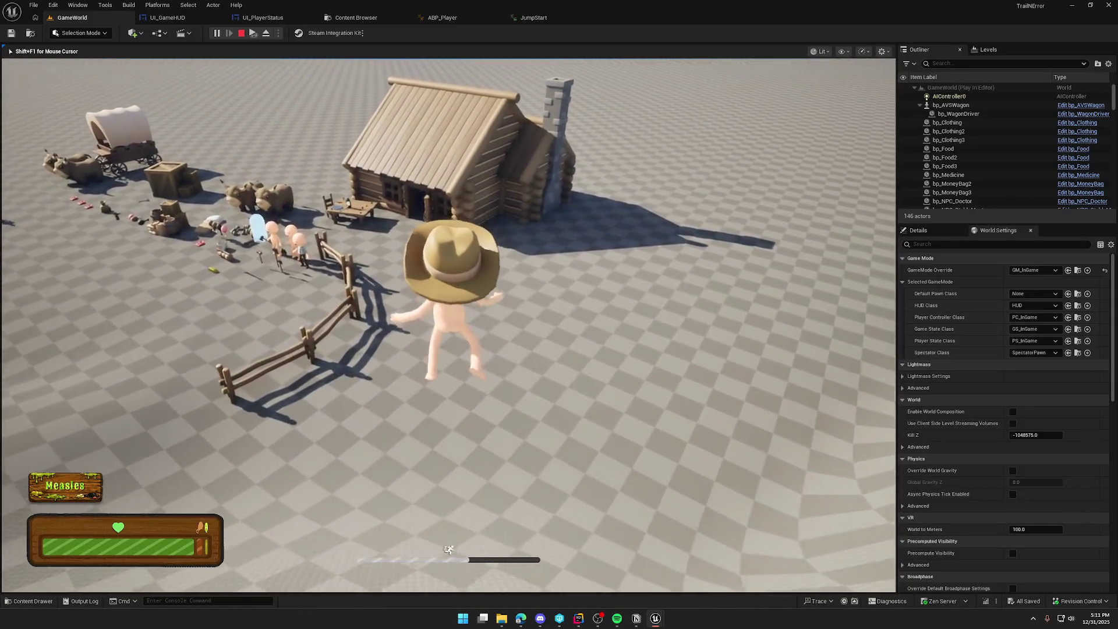
key(w)
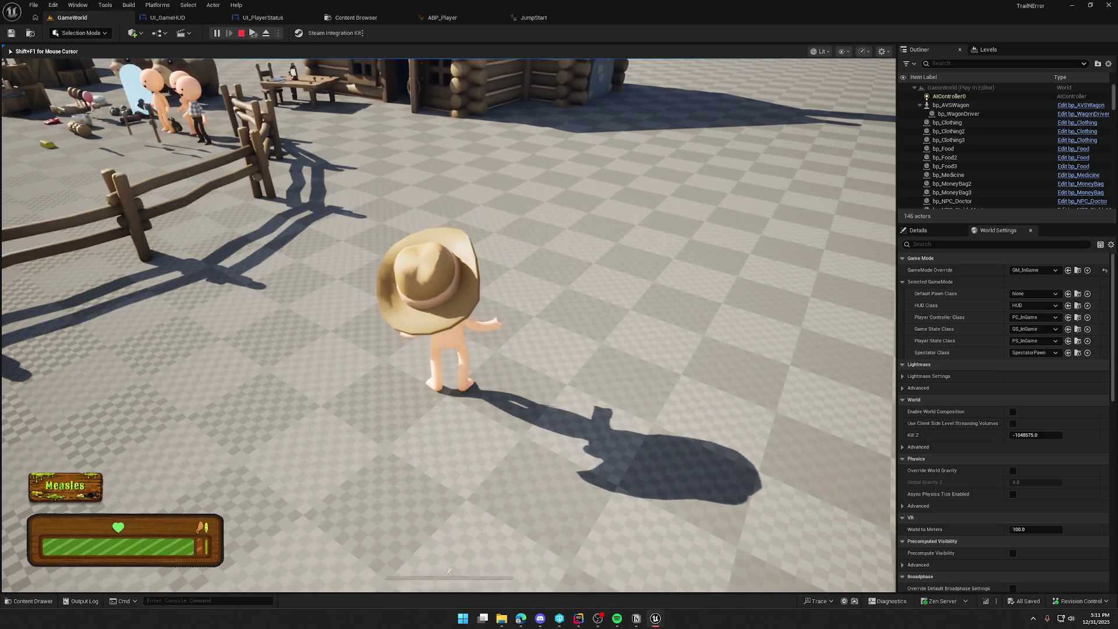
key(w)
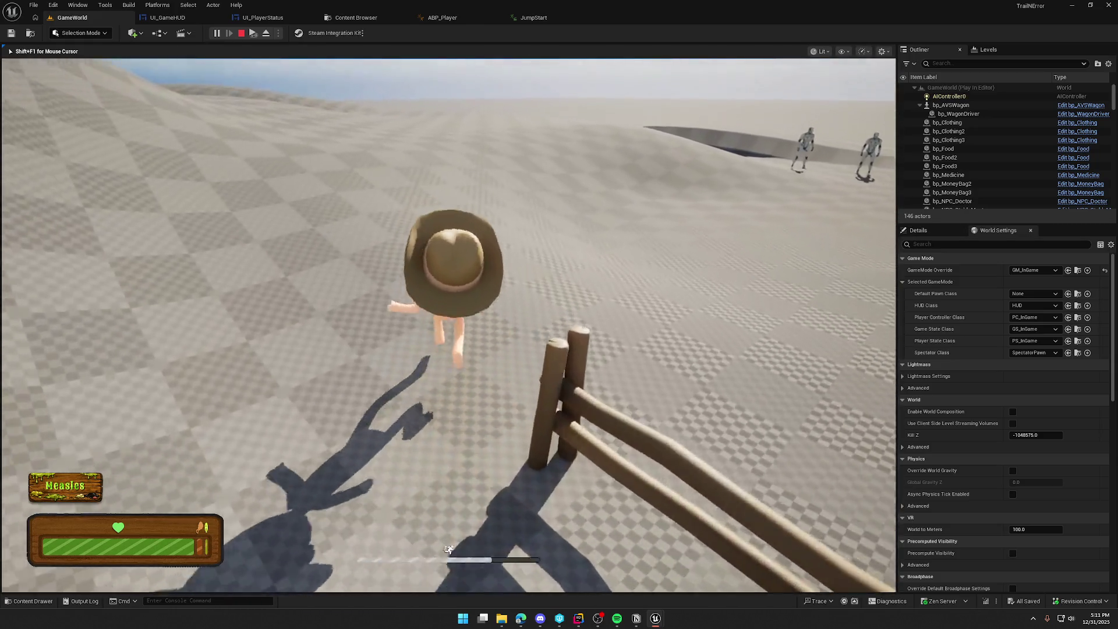
key(w)
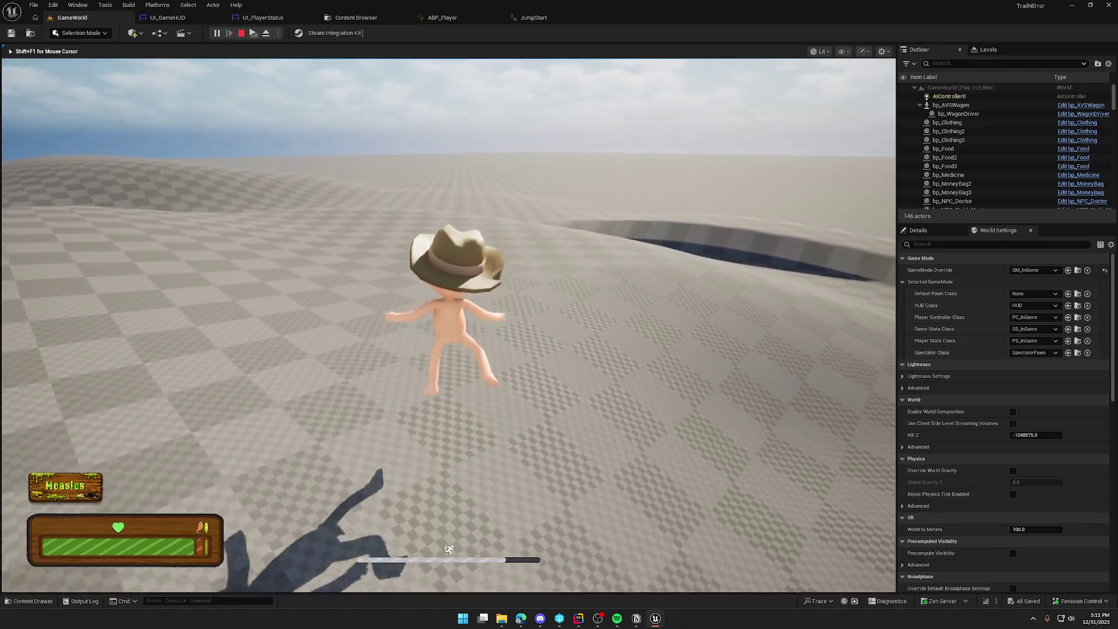
key(w)
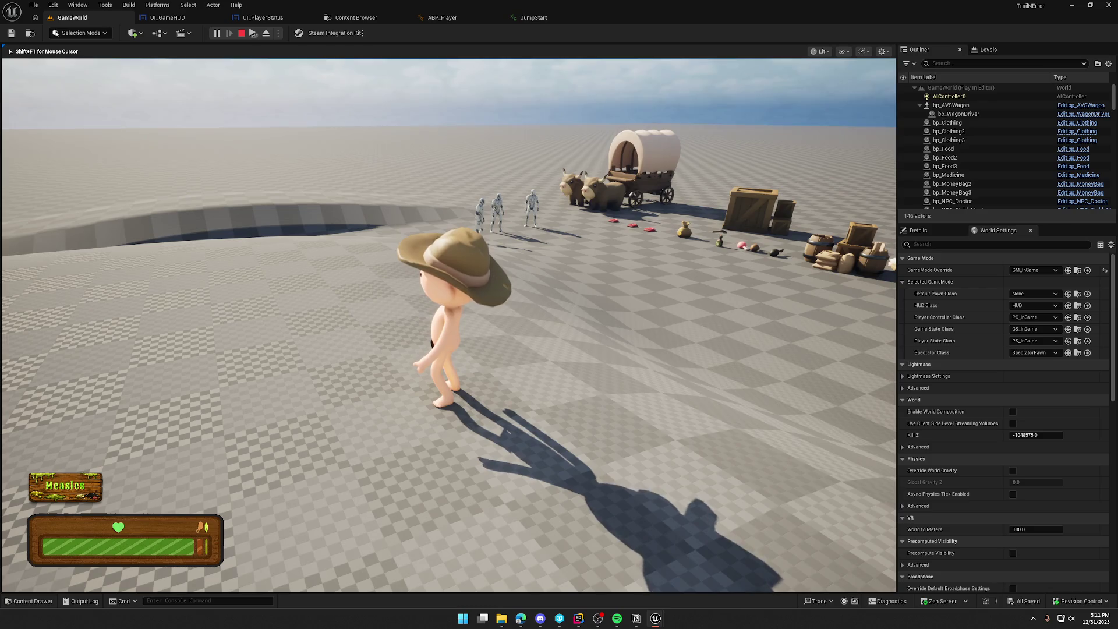
key(s)
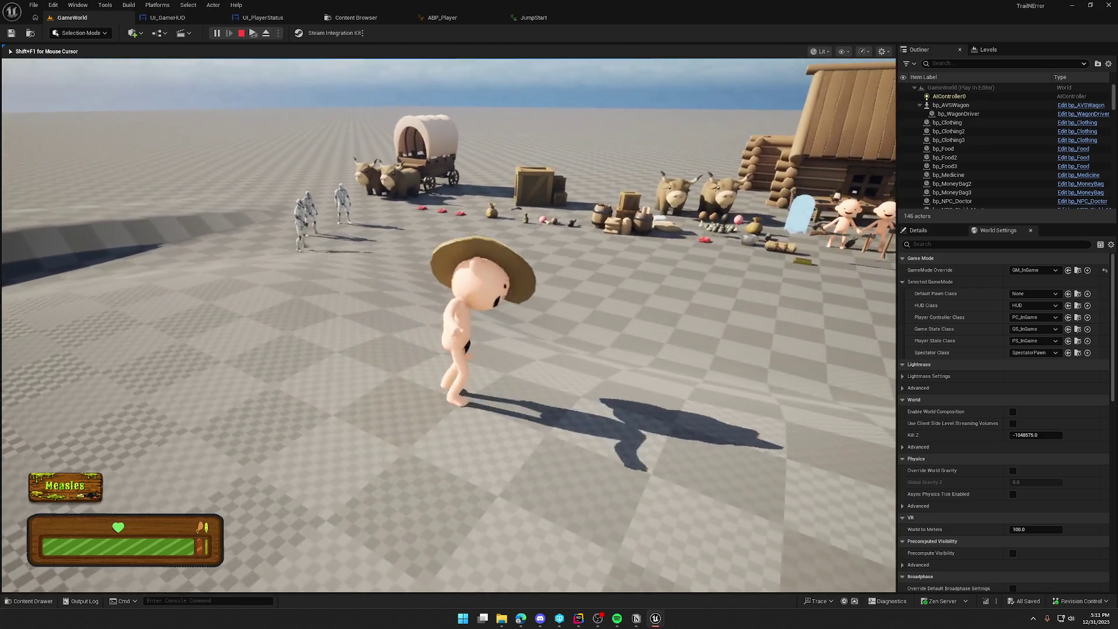
Step: Test the jump, walk and run toward the cabin, then stop the play session
key(space)
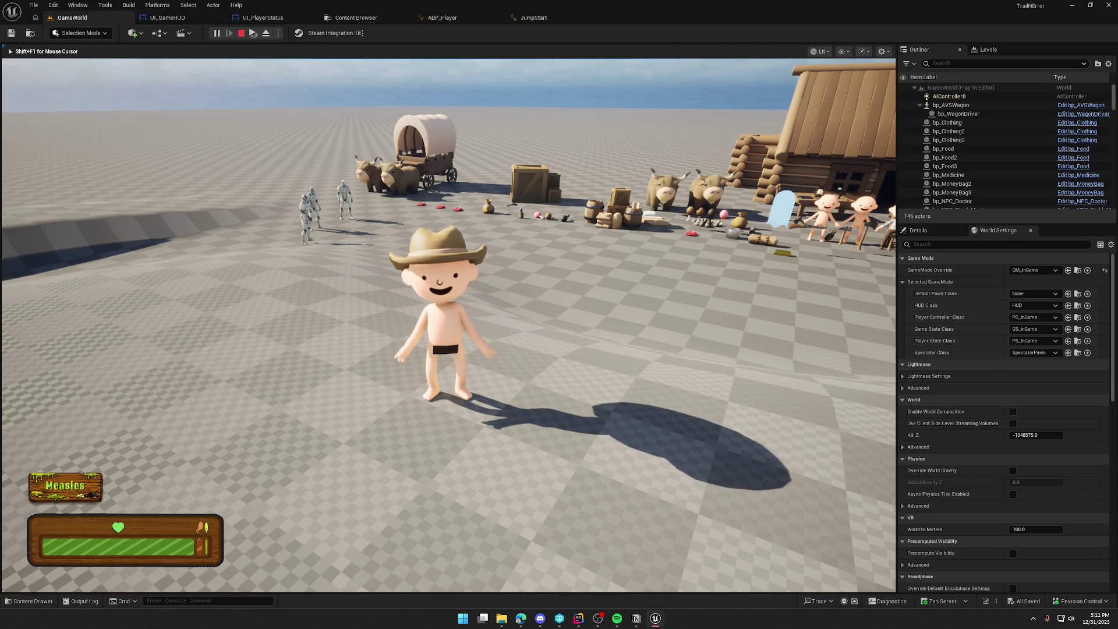
key(w)
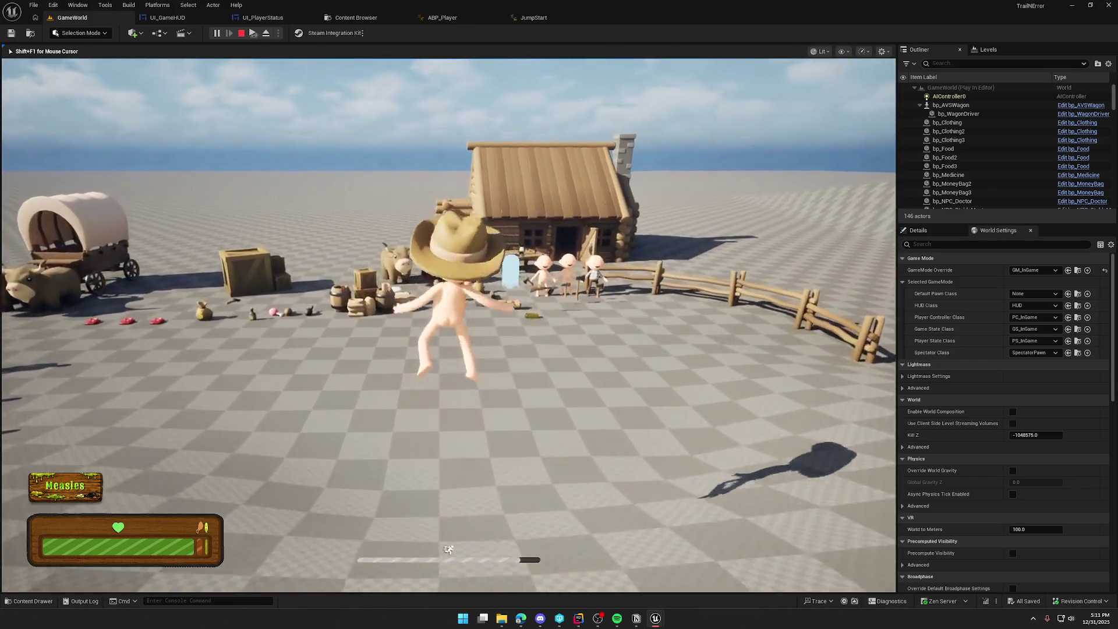
key(shift)
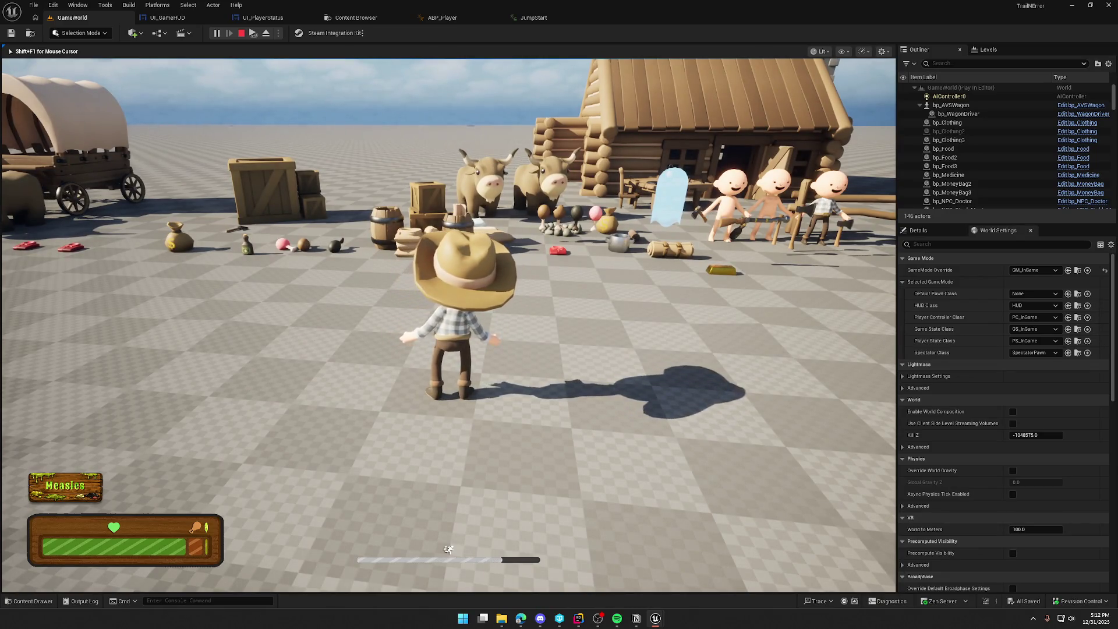
key(Escape)
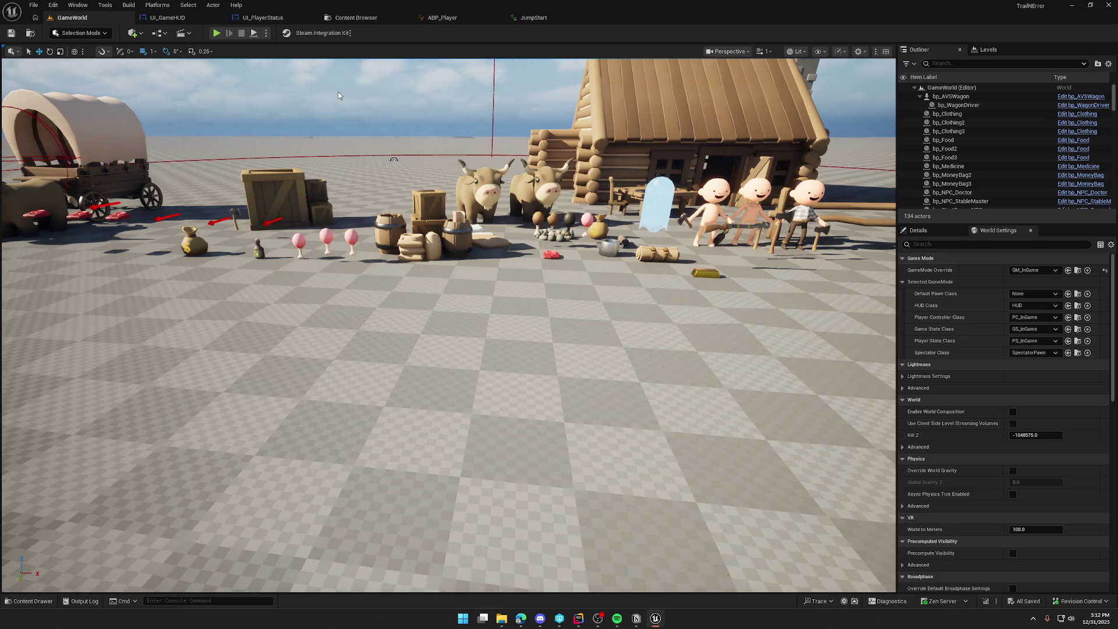
click(216, 34)
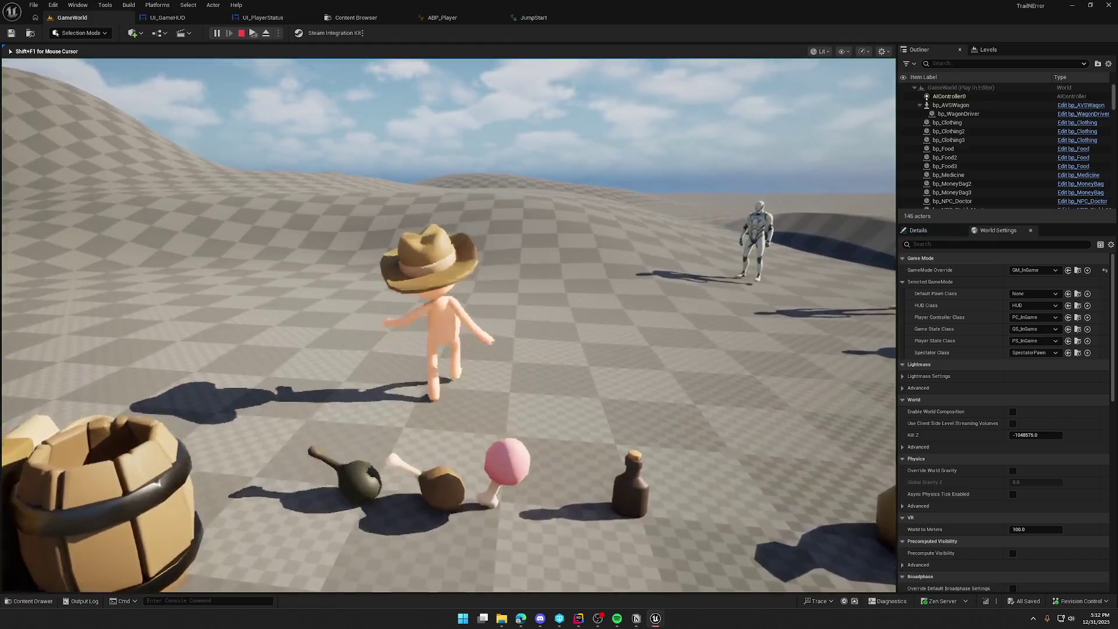
Step: Run the character forward while swinging the camera, end the session, and switch to the Notion To Do board
key(w)
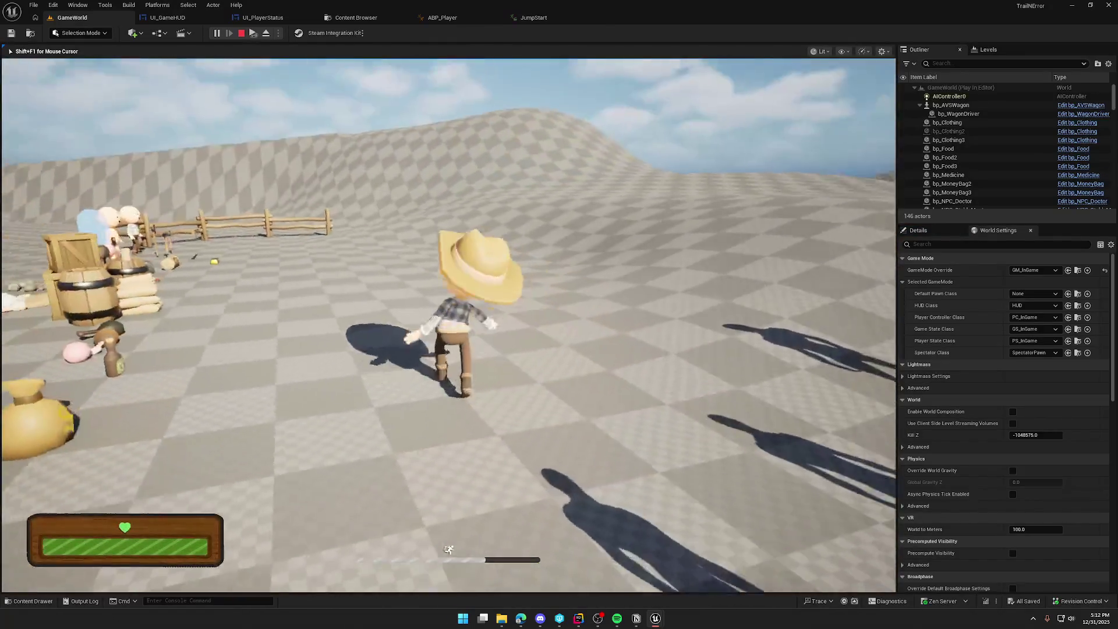
key(w)
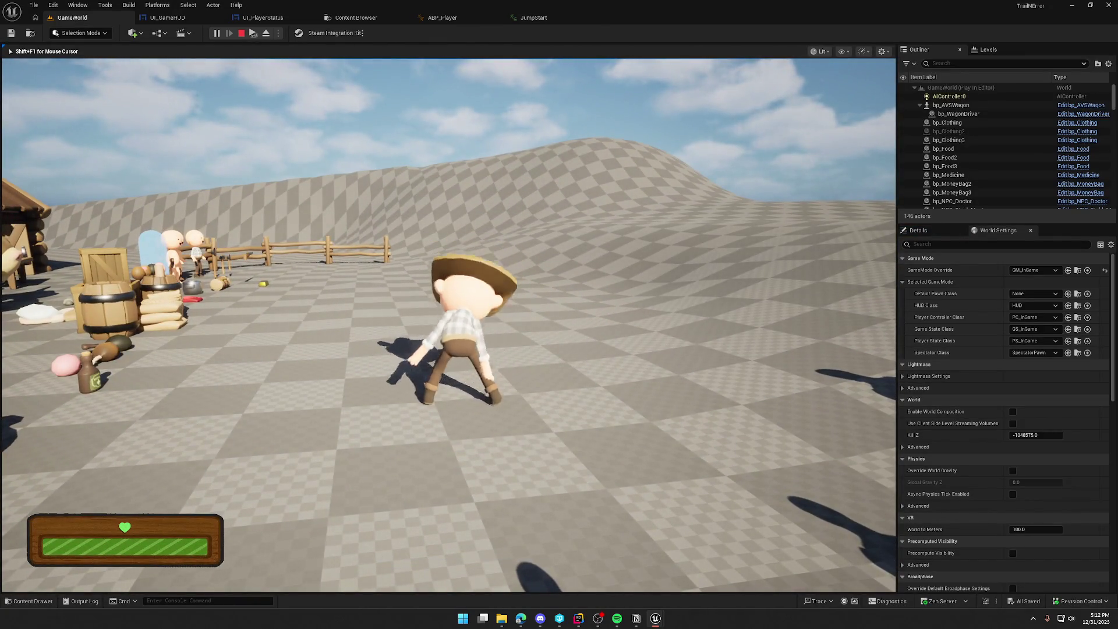
key(w)
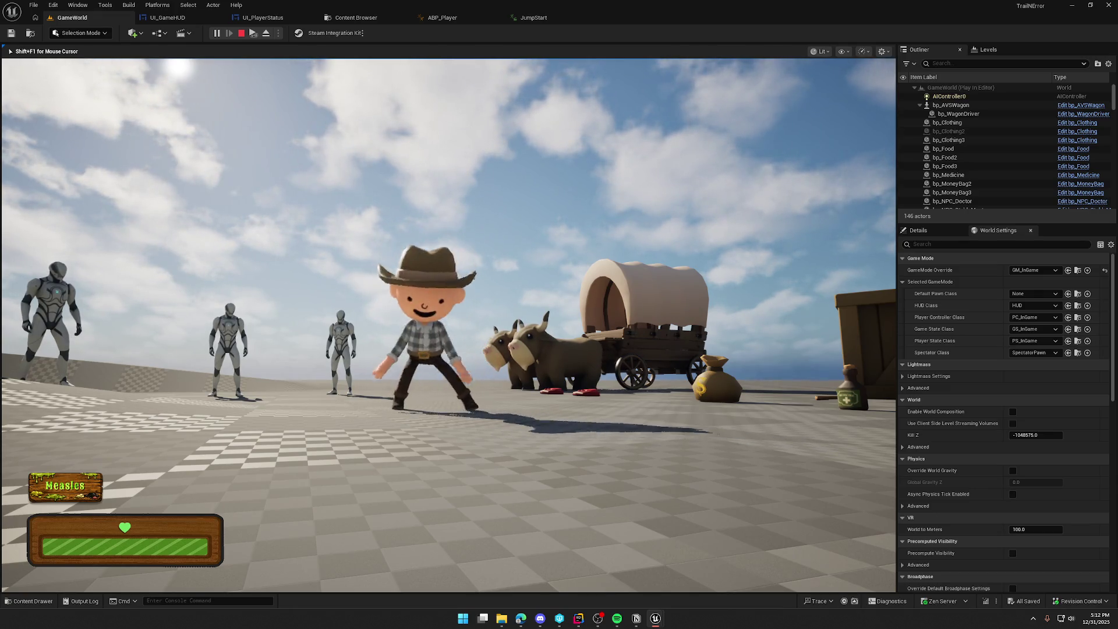
key(w)
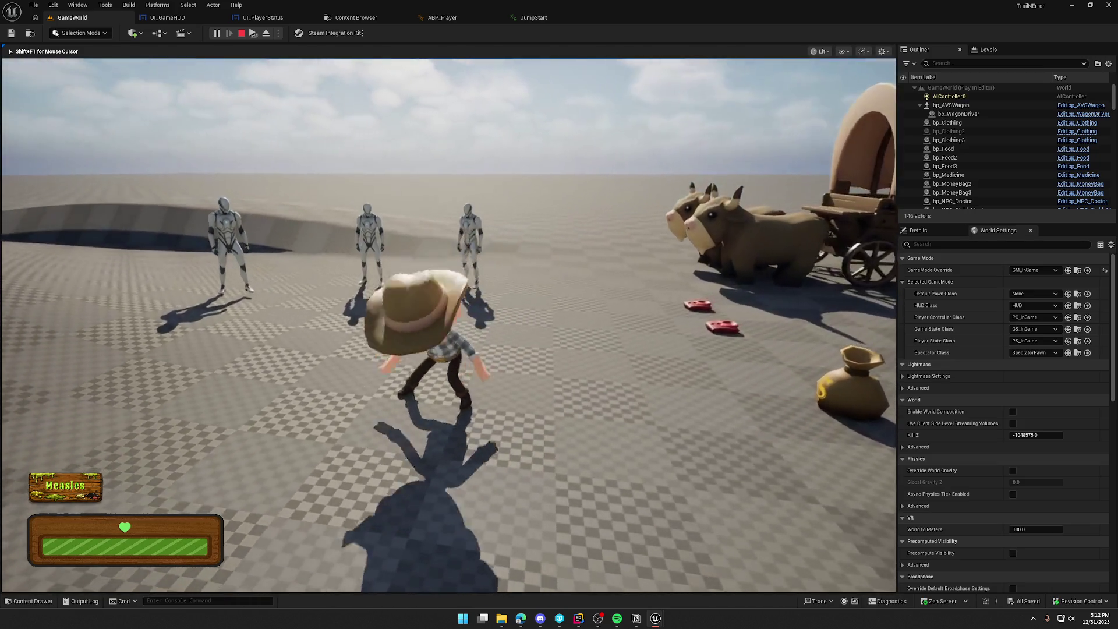
key(Escape)
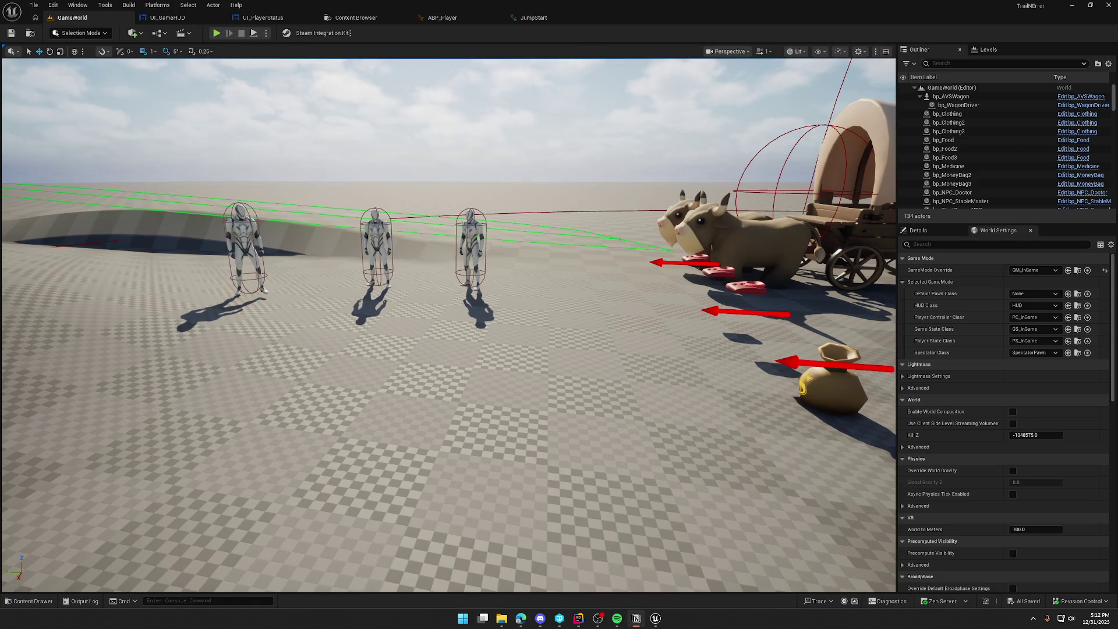
click(636, 618)
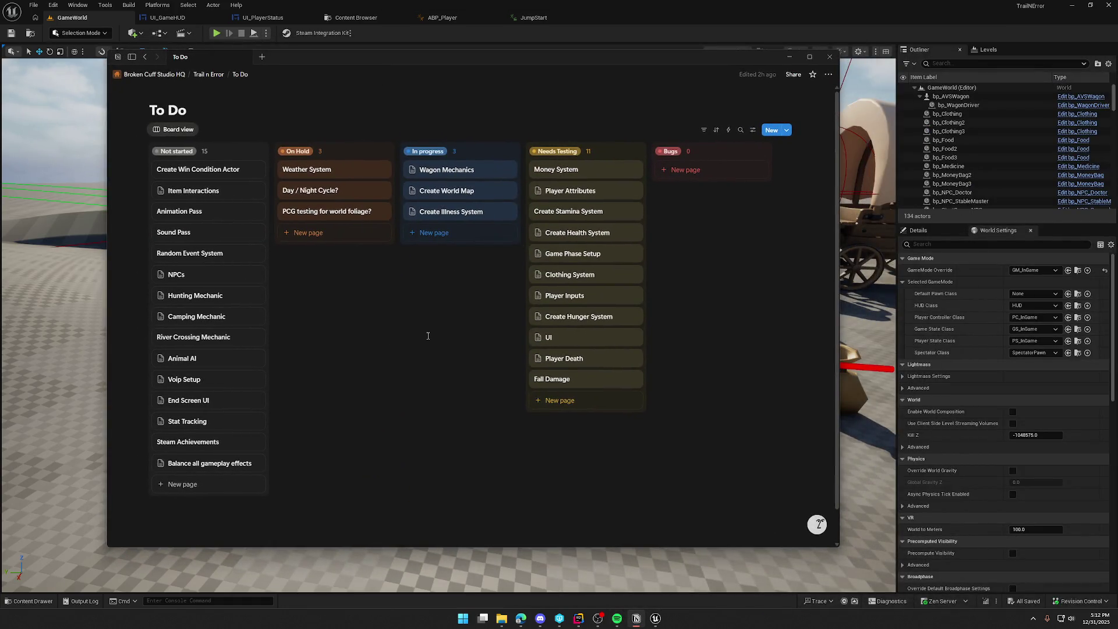
Step: Peek at the Create Illness System card, close it, and switch back to Unreal
click(461, 214)
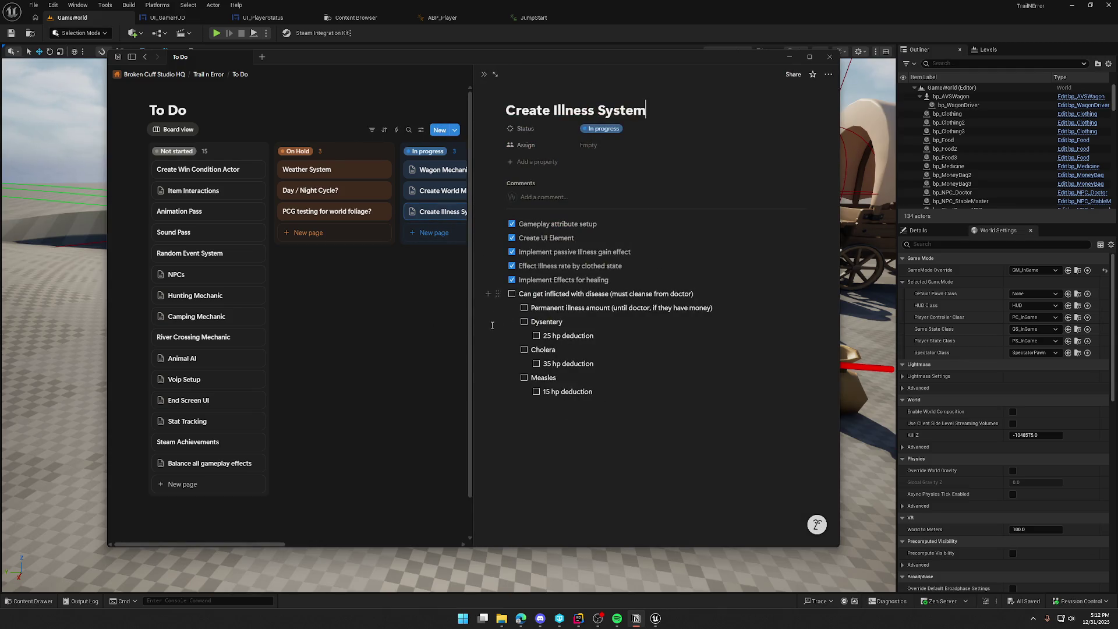
click(426, 312)
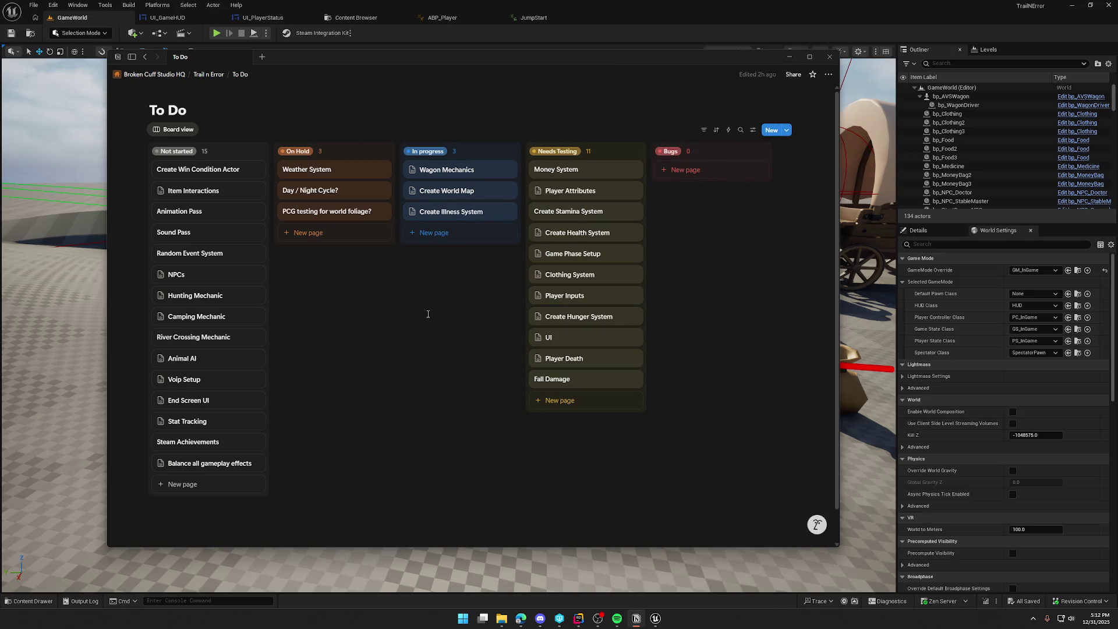
key(alt+Tab)
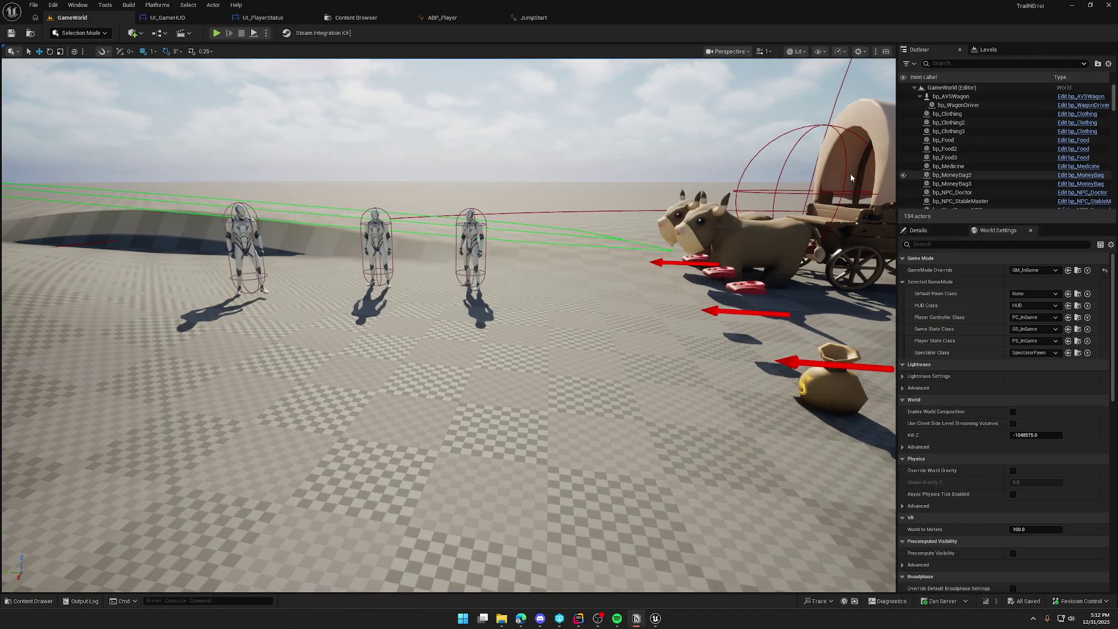
Step: Walk and sprint the character through the village, stop the test, and return to the To Do board
click(217, 33)
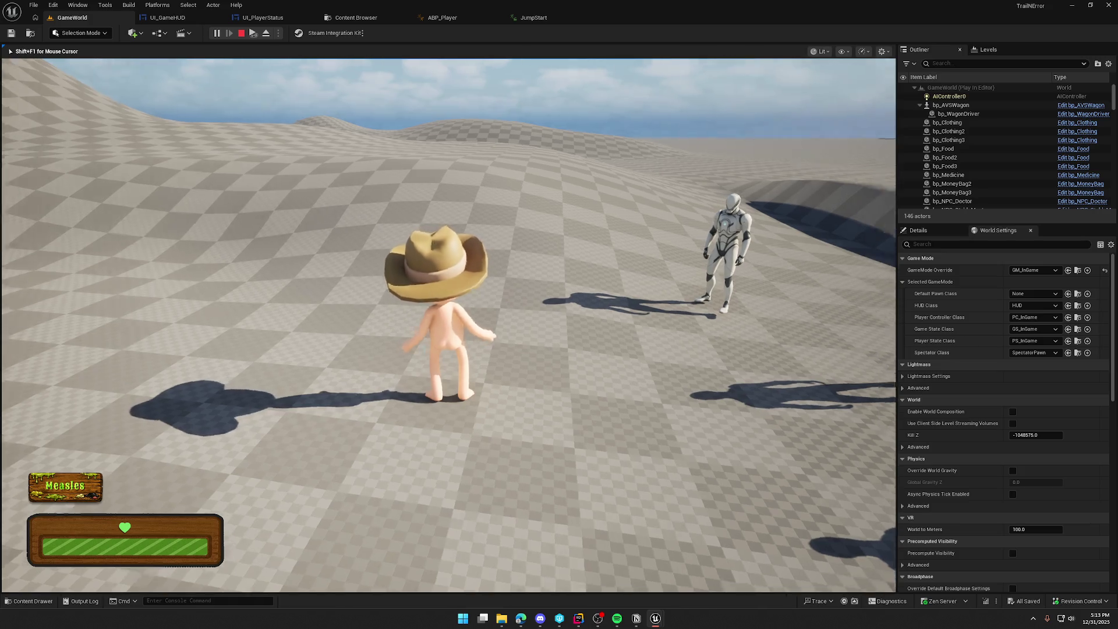
key(w)
key(shift)
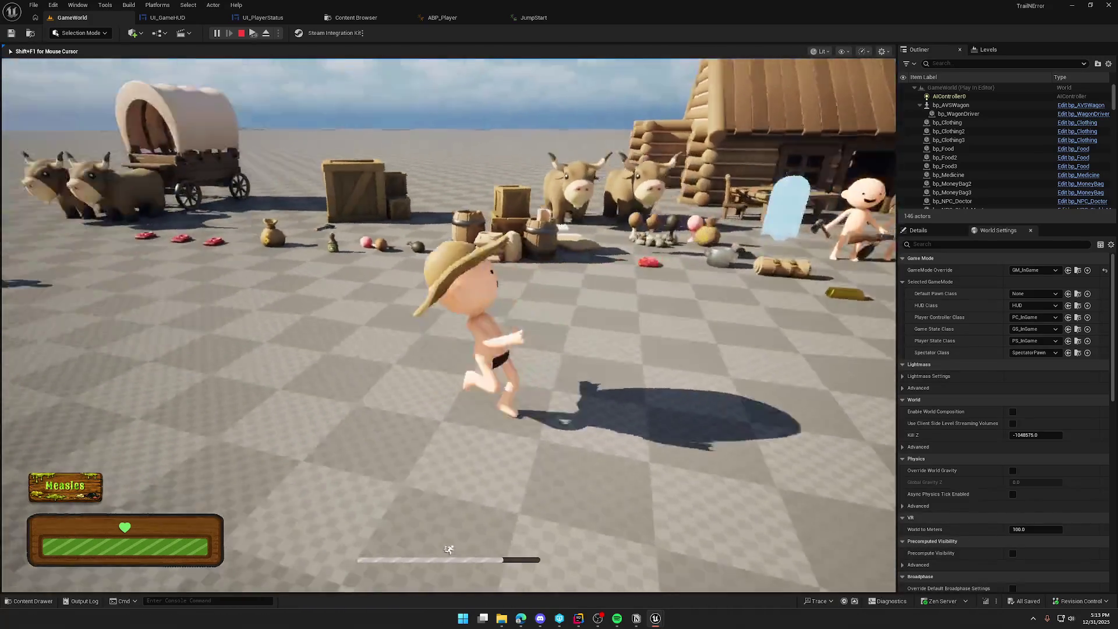
key(Escape)
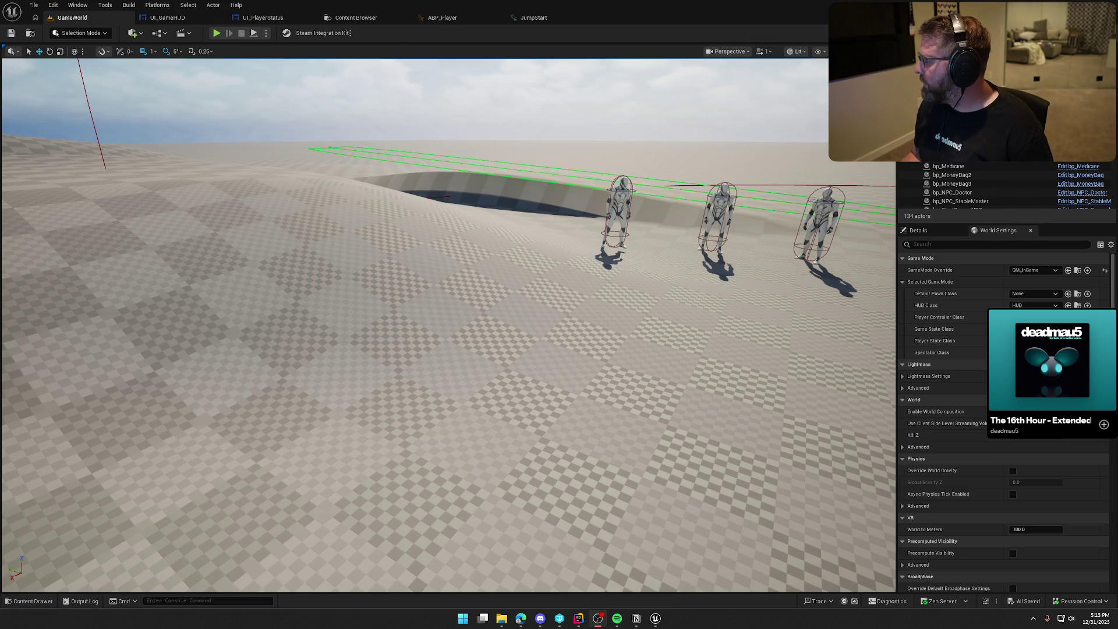
key(alt+Tab)
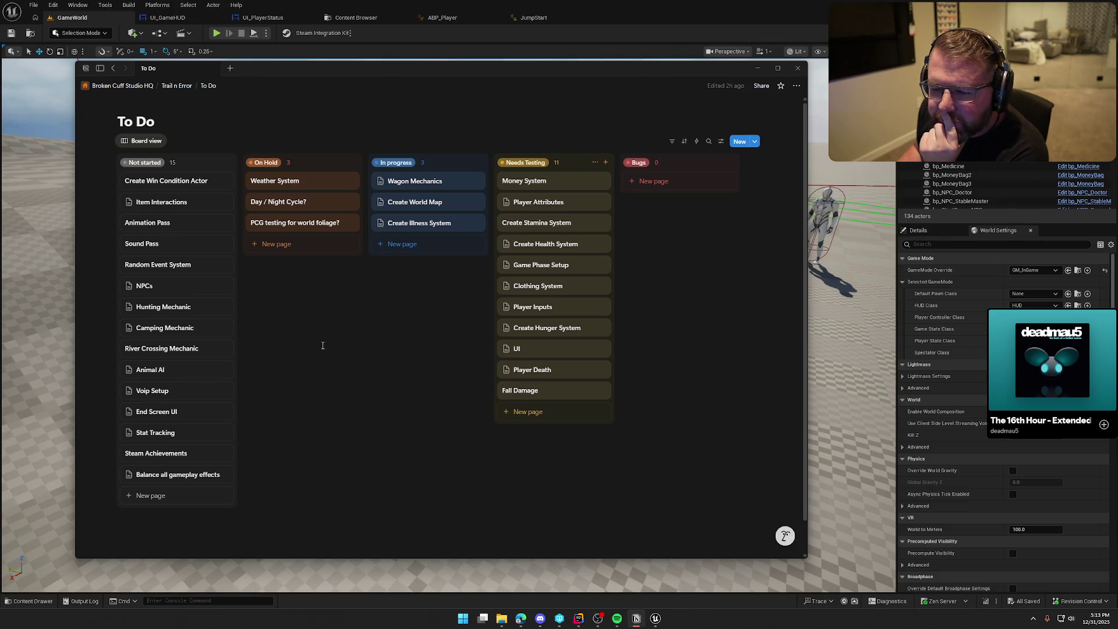
click(164, 225)
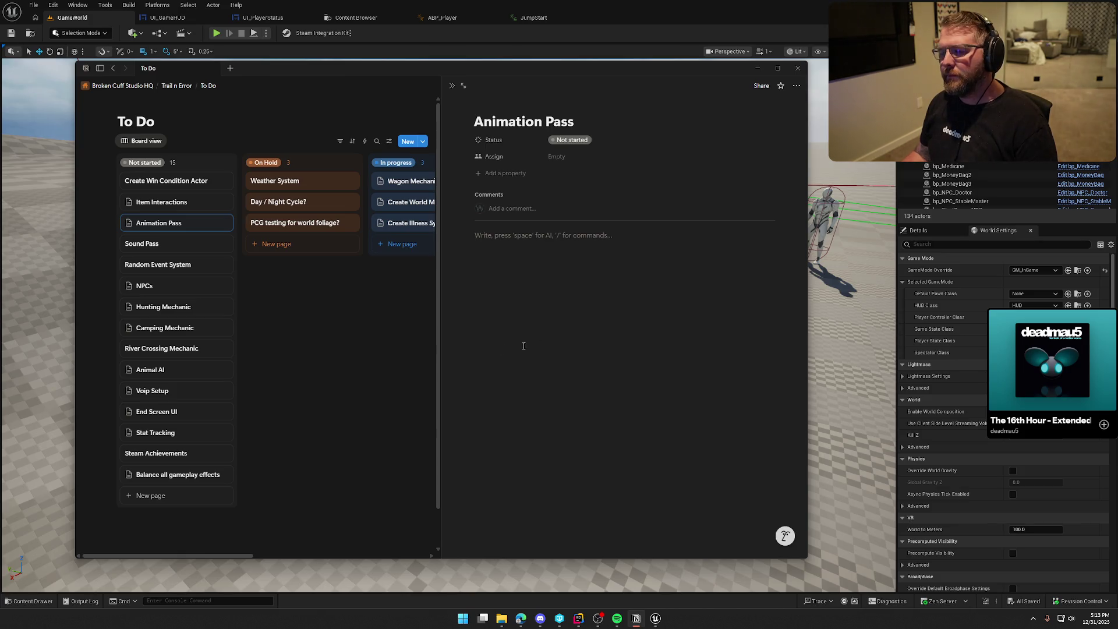
click(382, 366)
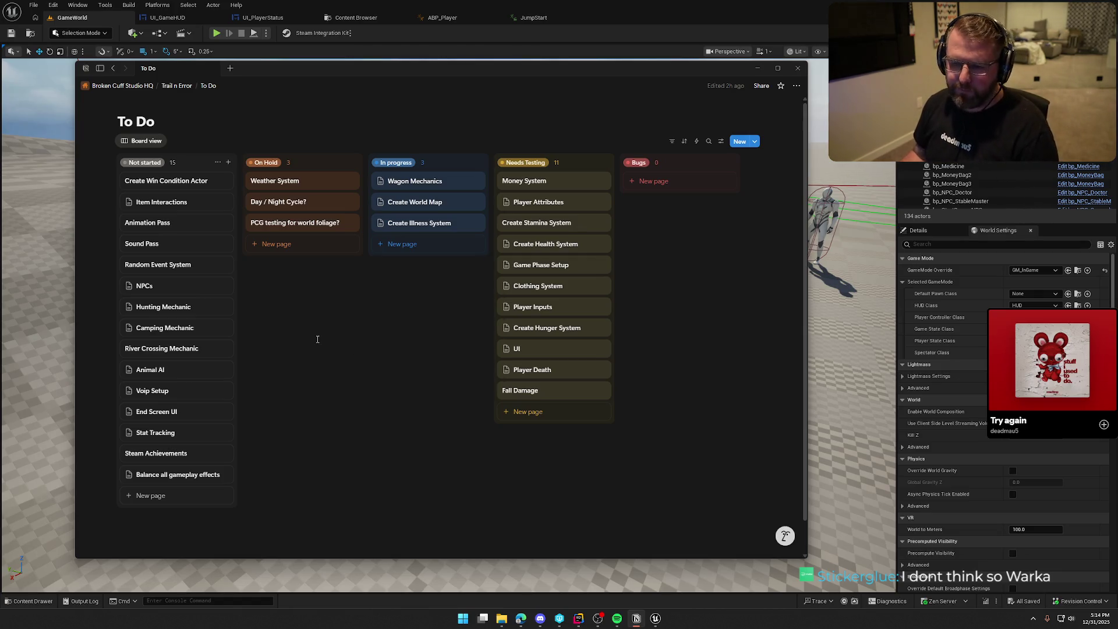
Step: Add a 'Footsteps' to-do checkbox to the Sound Pass page, then close the page
click(149, 245)
text(/to)
key(Return)
text(Foo)
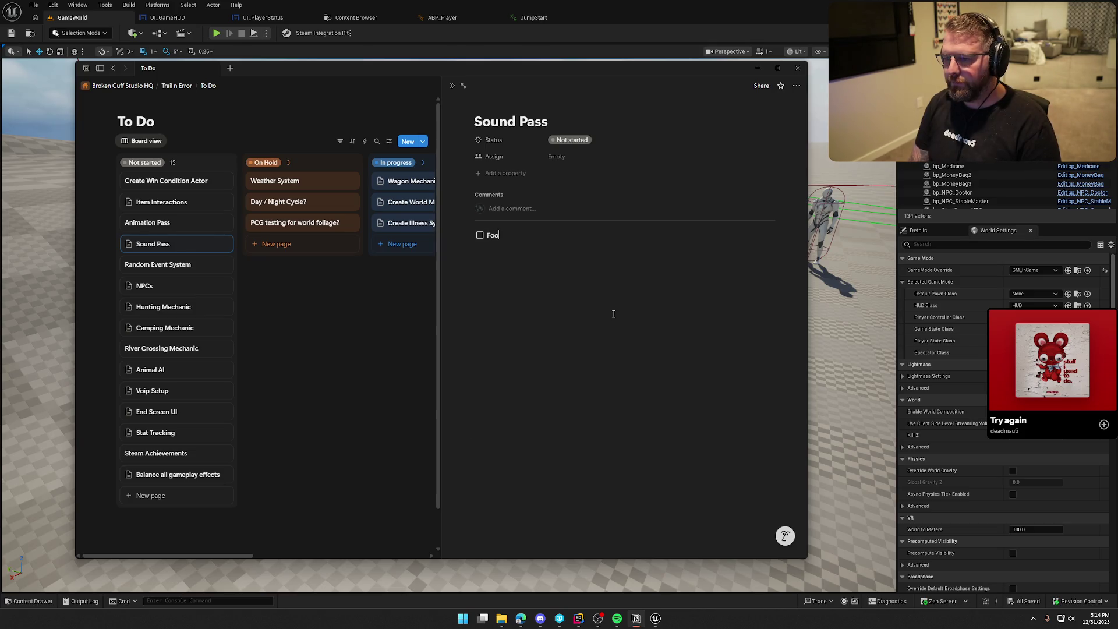
text(tsteps)
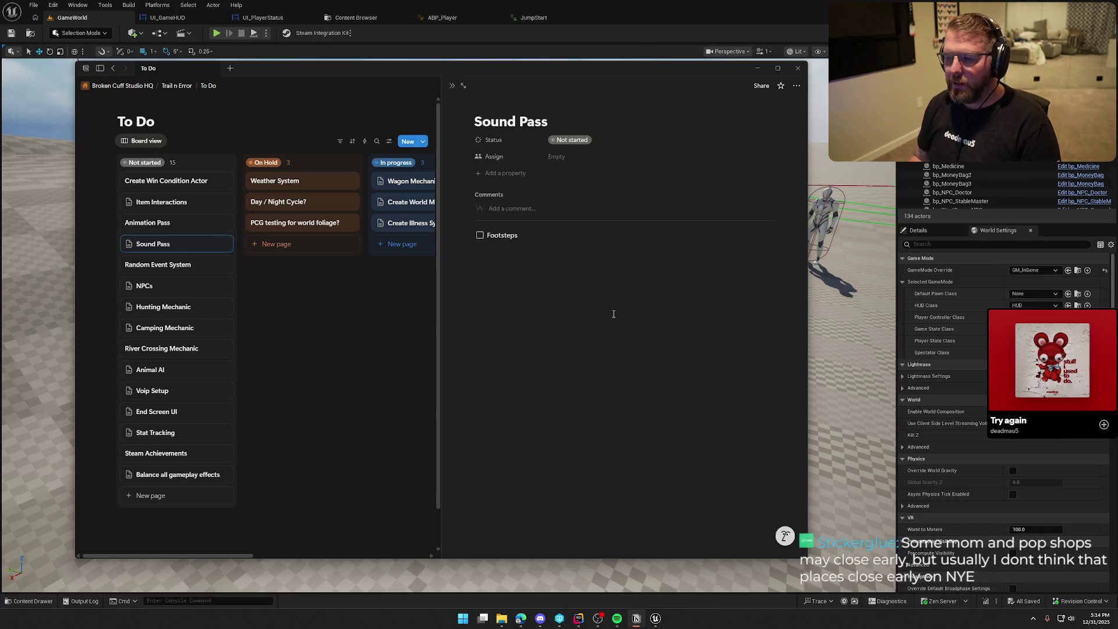
click(344, 338)
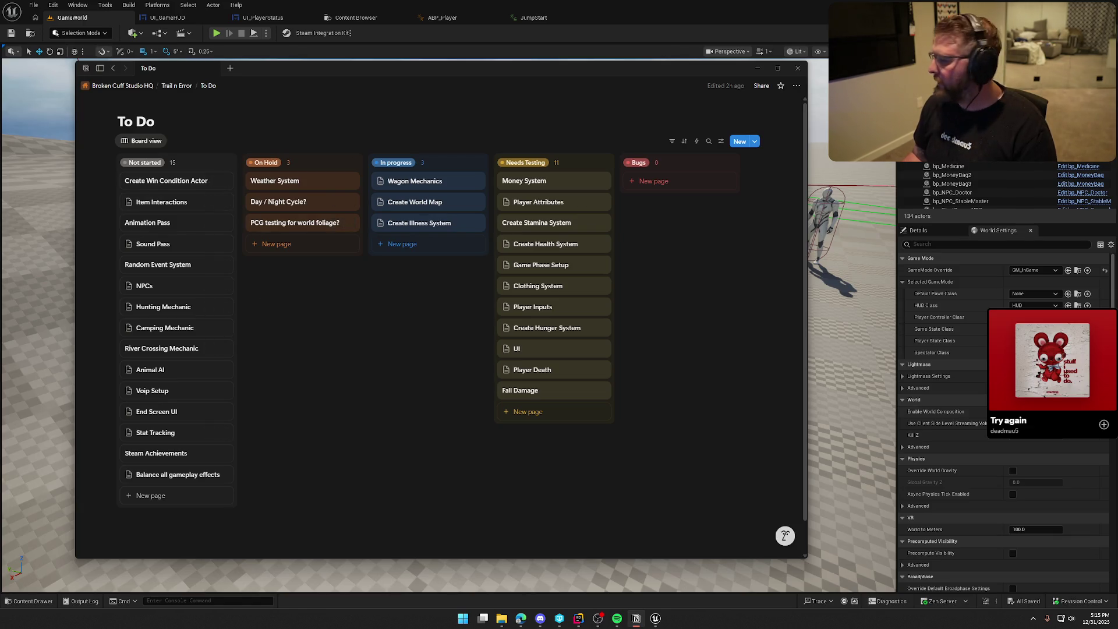
Step: Skip ahead through several songs in the music player
click(1072, 360)
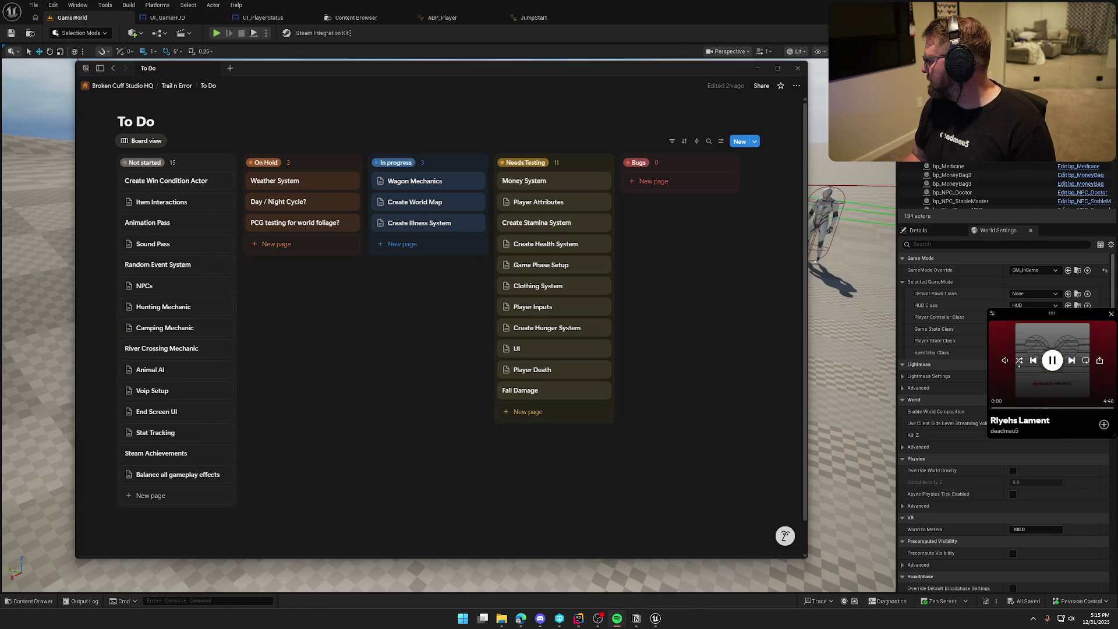
click(1072, 360)
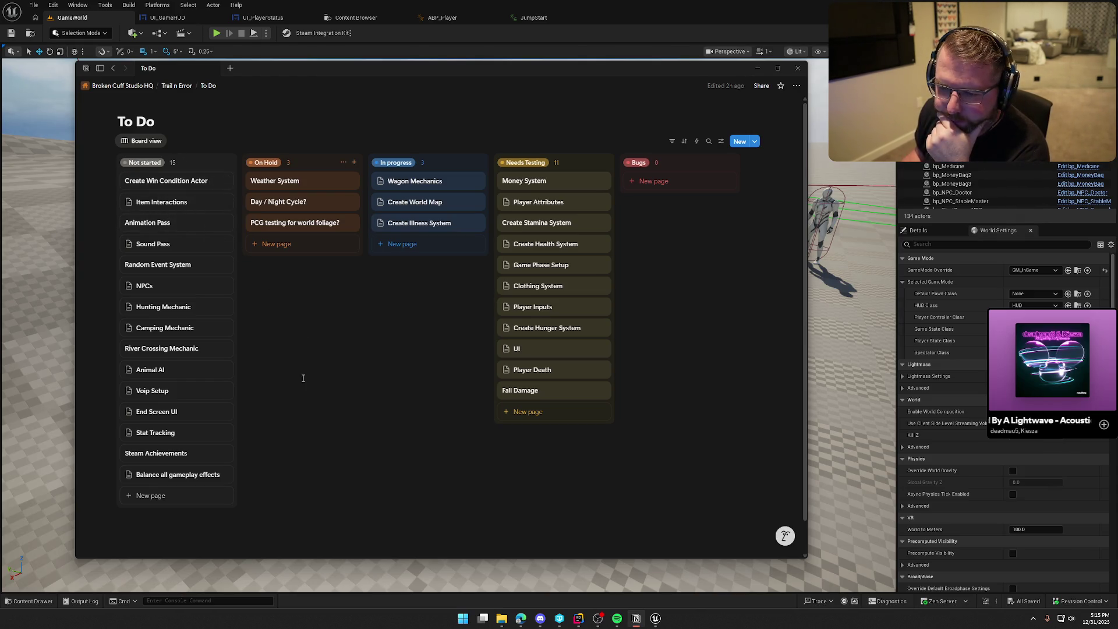
click(1072, 360)
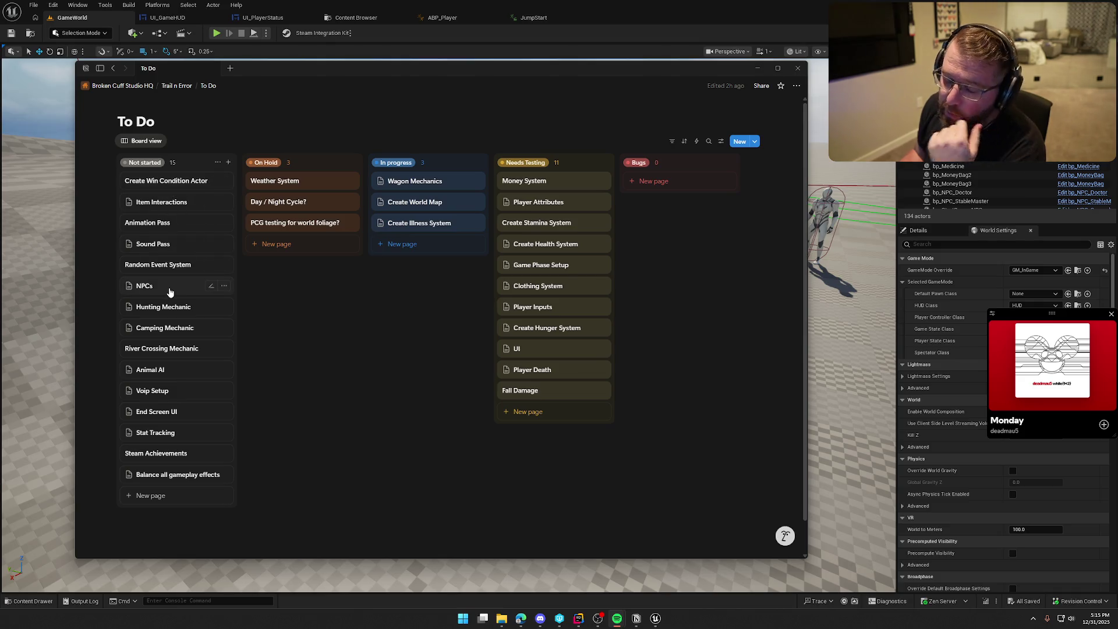
Step: Drag NPCs, then Sound Pass, up to second place in the Not started column
drag(174, 293, 170, 204)
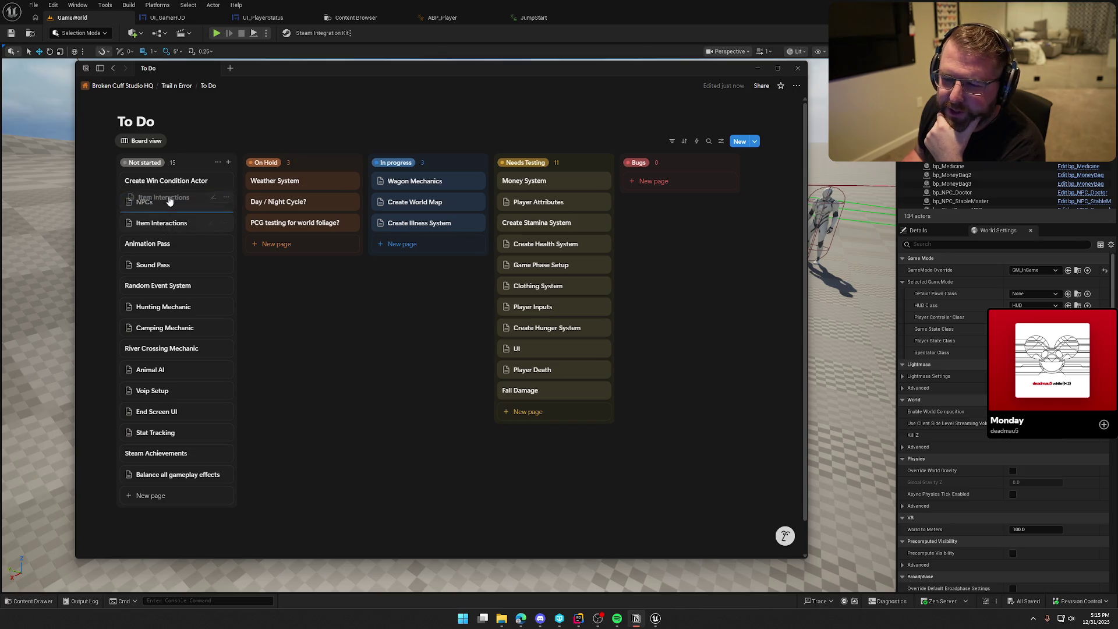
drag(166, 267, 165, 201)
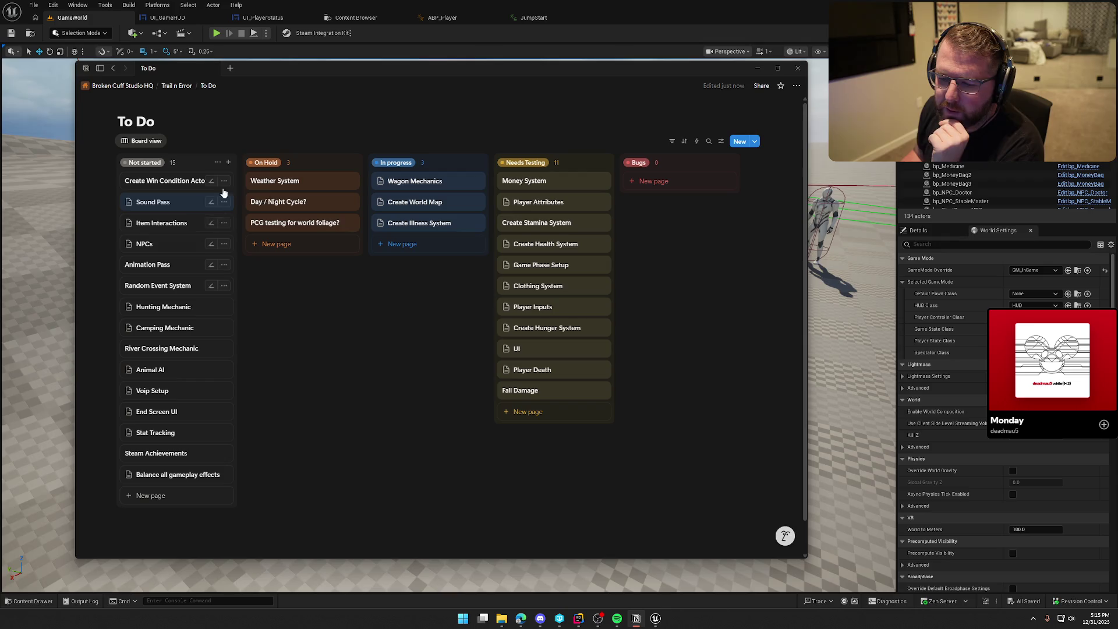
click(389, 397)
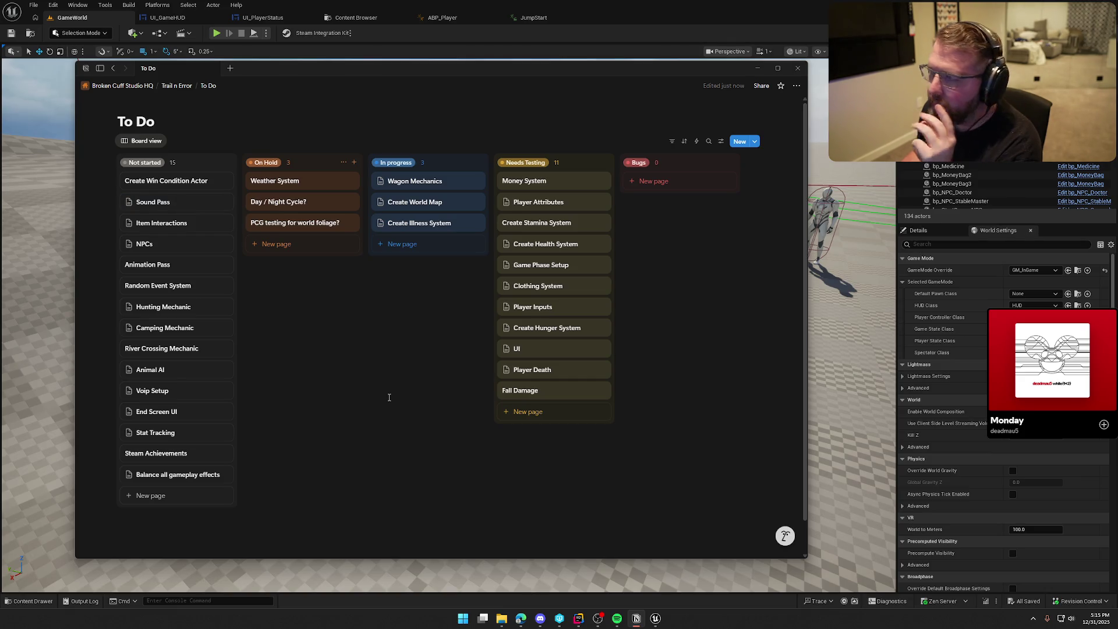